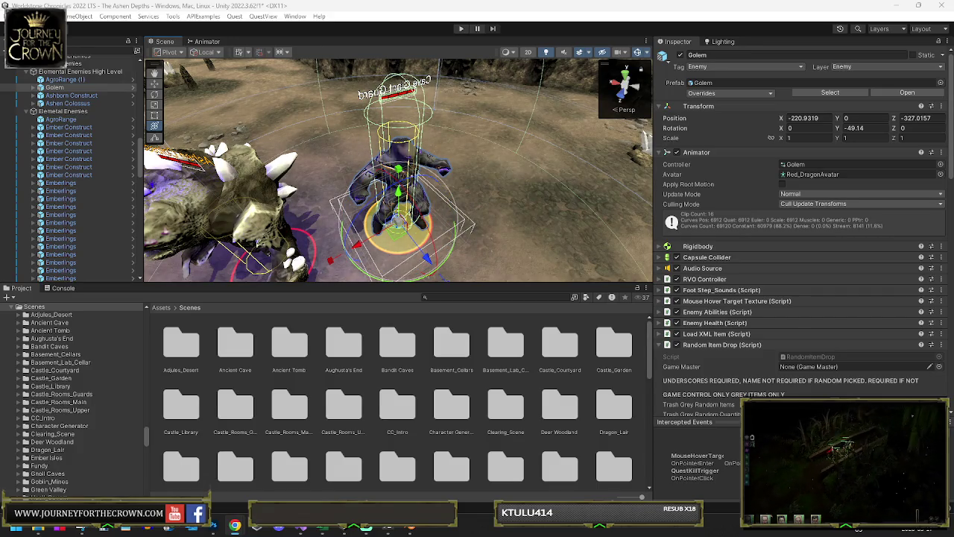
- Orbit the view lower around the Golem and capture a screenshot of that area
left_click_drag(316, 215, 247, 72)
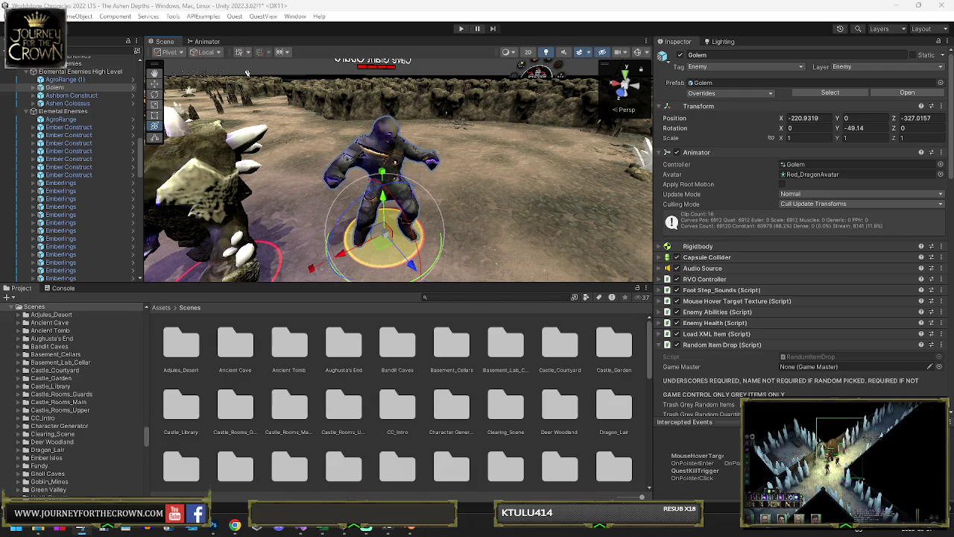
key("super+shift+s")
mouse_move(301, 90)
left_mouse_down()
mouse_move(336, 149)
mouse_move(445, 277)
left_mouse_up()
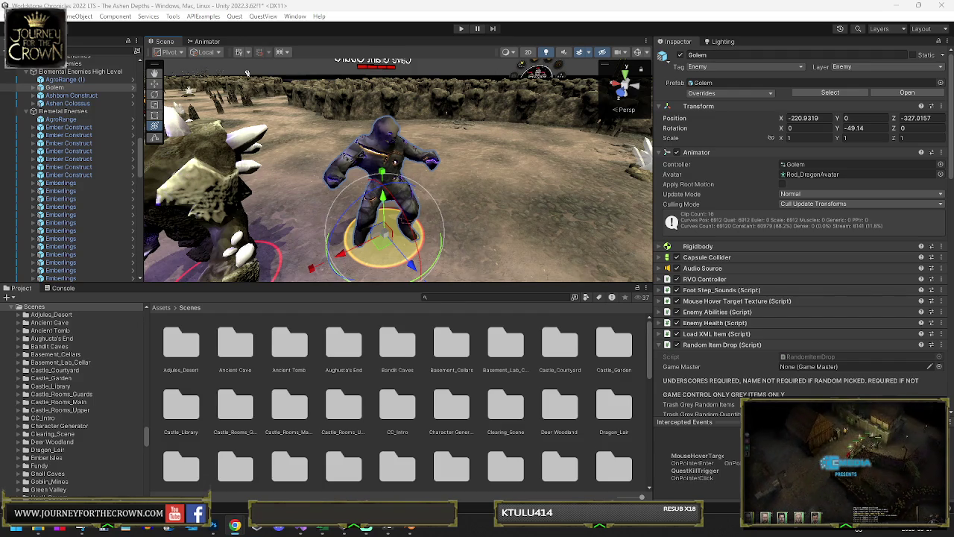
- Rename the Golem object to 'Mudforge Golem' and expand its child objects
double_click(730, 55)
type("Mudforge Golem")
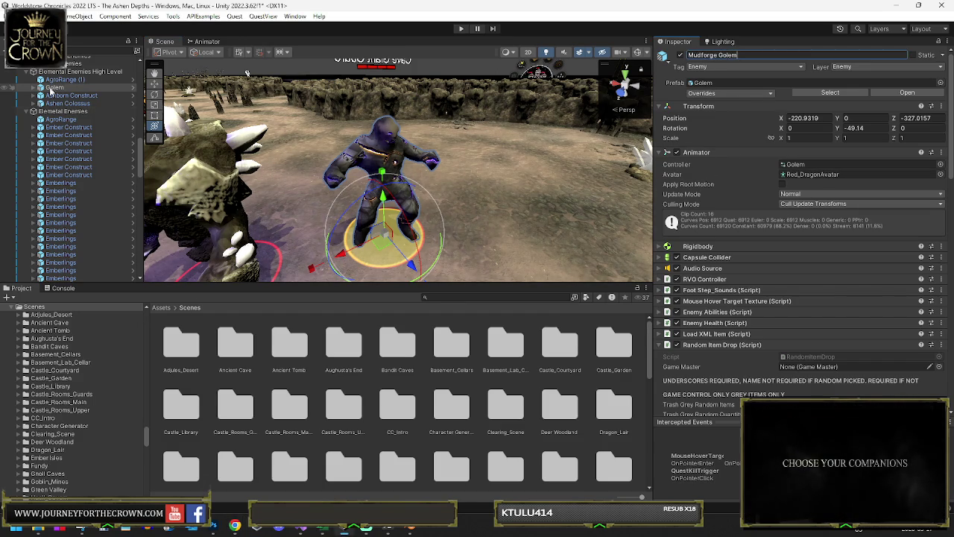
left_click(33, 87)
left_click(366, 65)
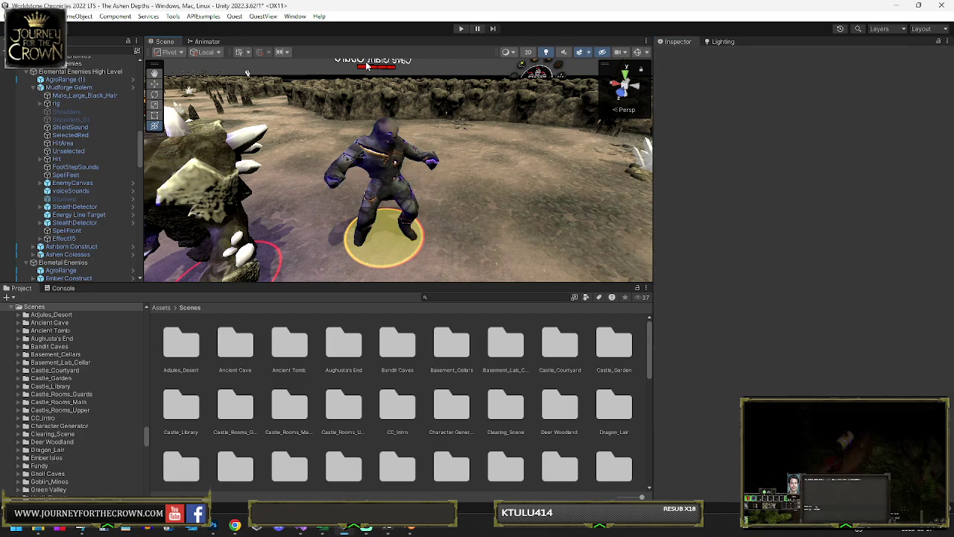
- Pan toward the Cave Giant Guard label and reselect Mudforge Golem after stray wall picks
mouse_move(371, 65)
left_mouse_down()
mouse_move(403, 86)
mouse_move(568, 130)
left_mouse_up()
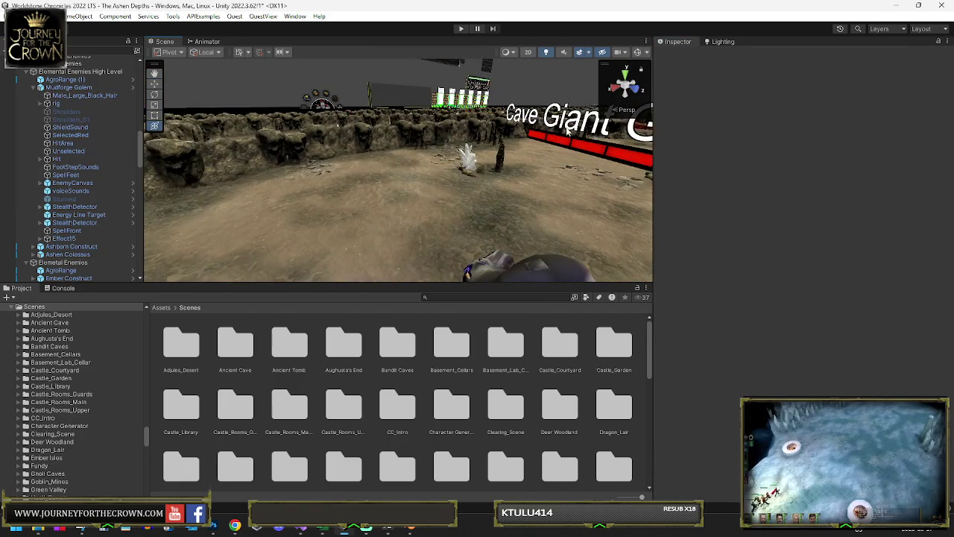
left_click(567, 130)
left_click(567, 133)
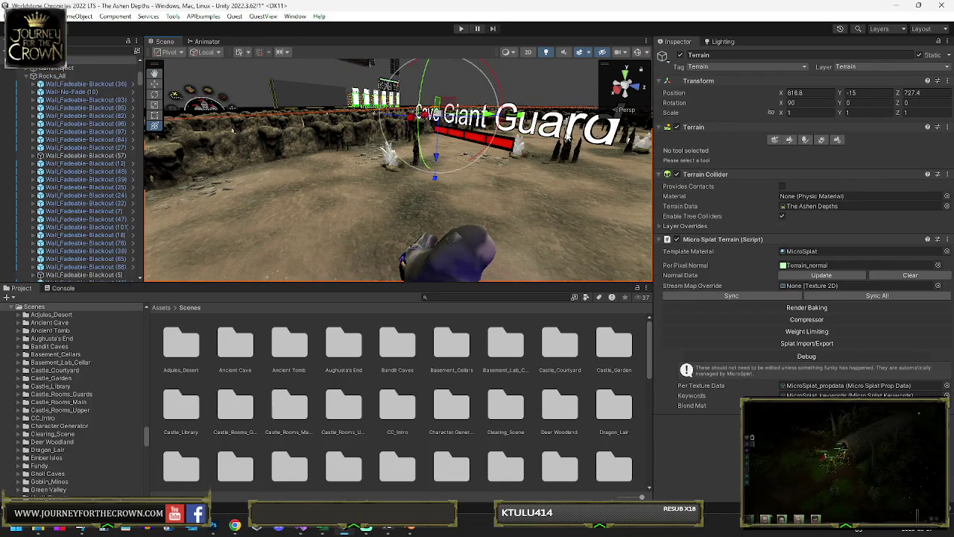
left_click(375, 162)
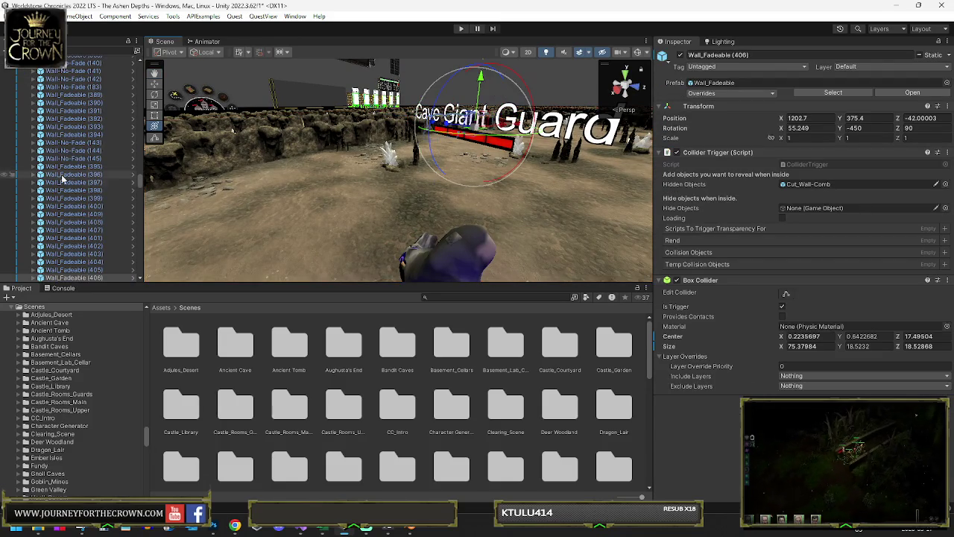
left_click(413, 211)
left_click(413, 211)
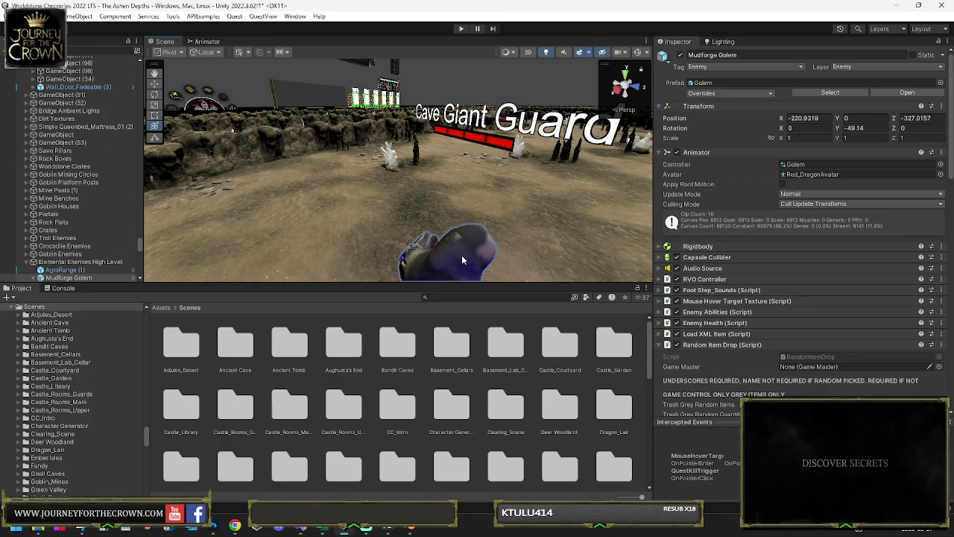
scroll(43, 147, "down", 5)
scroll(42, 147, "down", 3)
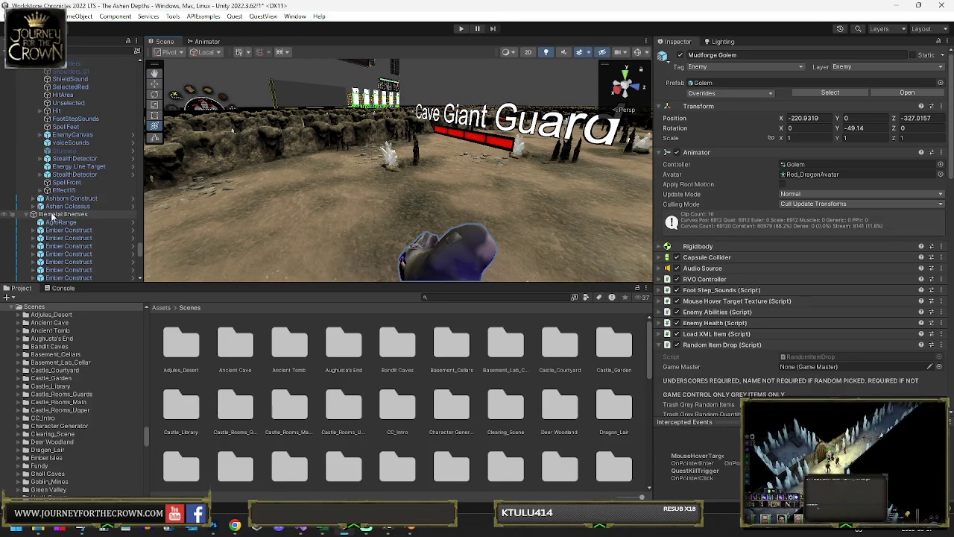
- Replace the EnemyName label text 'Cave Giant Guard' with 'Mudforge Golem'
left_click(41, 134)
left_click(53, 142)
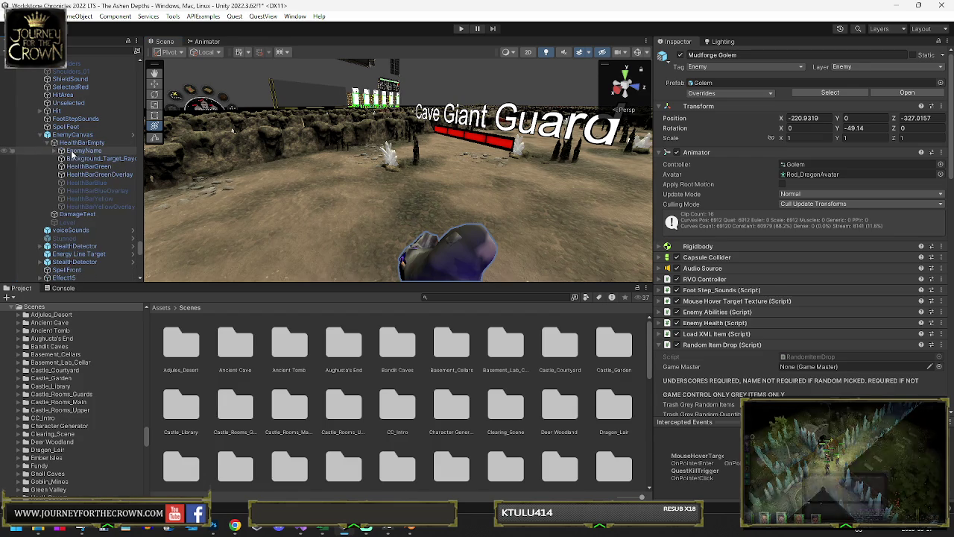
left_click(82, 150)
left_click(713, 255)
key("ctrl+a")
type("Mudforge Golem")
- Make the name label's text colour bright red
left_click_drag(644, 237, 822, 340)
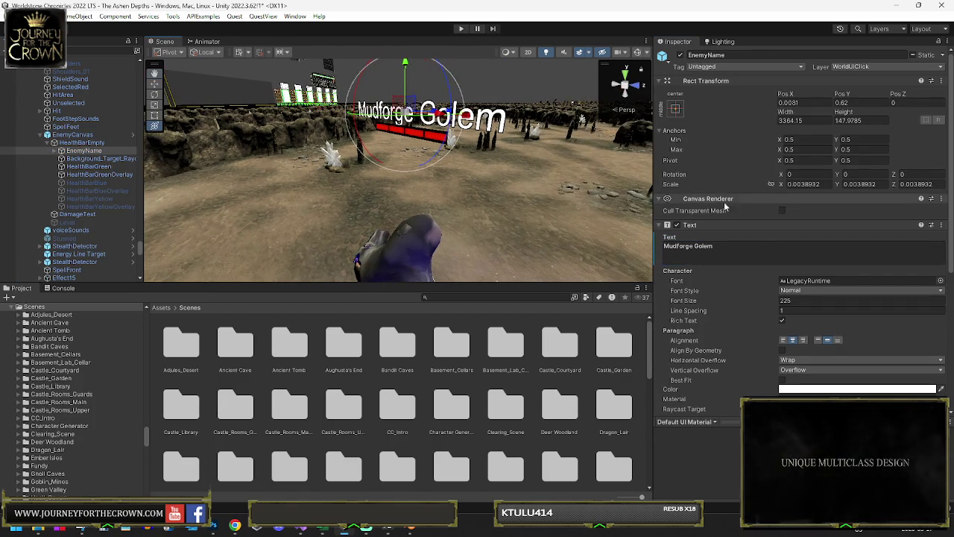
left_click(828, 389)
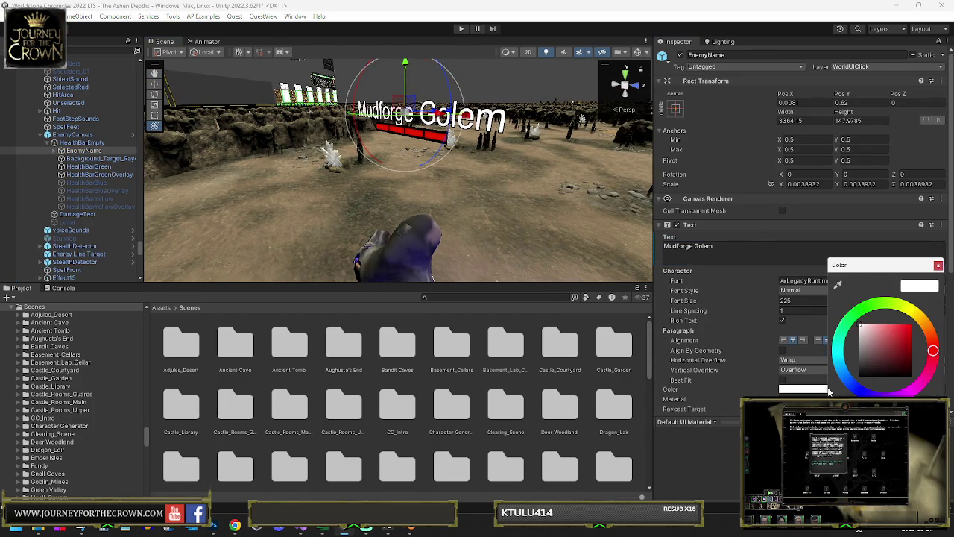
left_click_drag(878, 340, 919, 323)
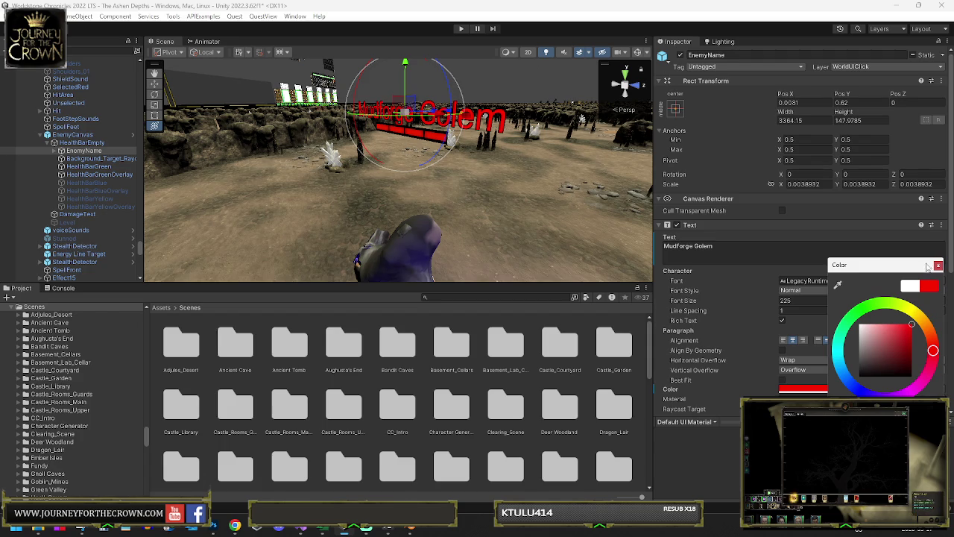
left_click(938, 265)
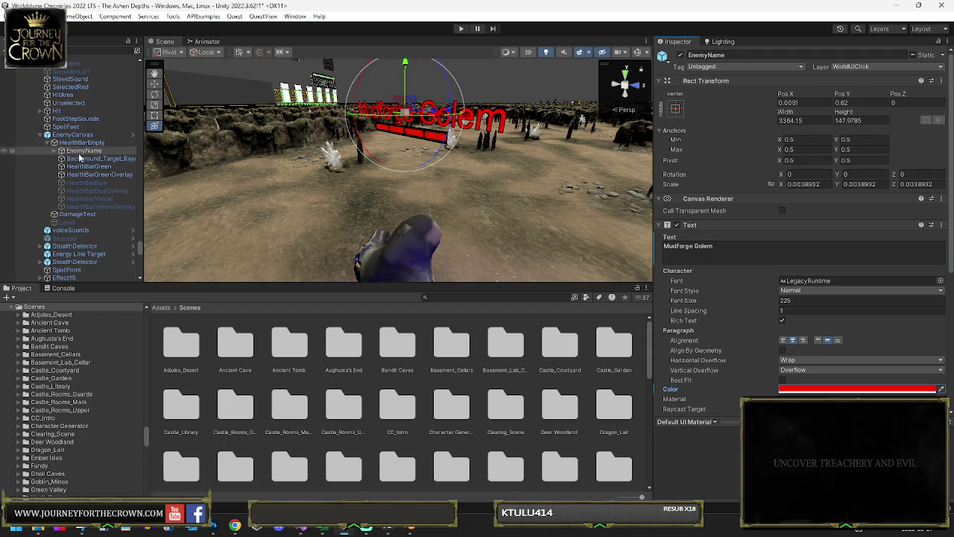
scroll(74, 178, "up", 4)
left_click(46, 189)
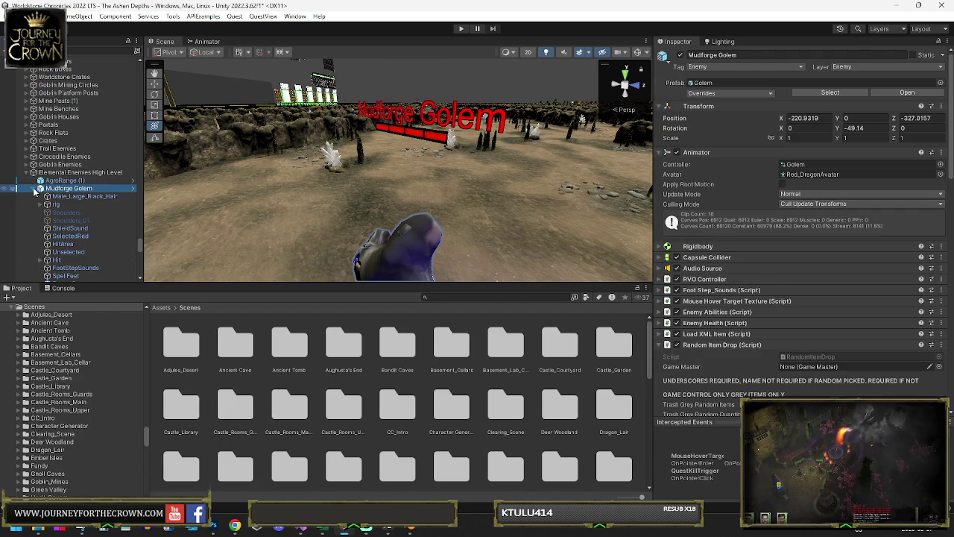
- Frame the Mudforge Golem and scroll its Inspector to the Icon Sprite, pinging the current Golem icon
double_click(46, 191)
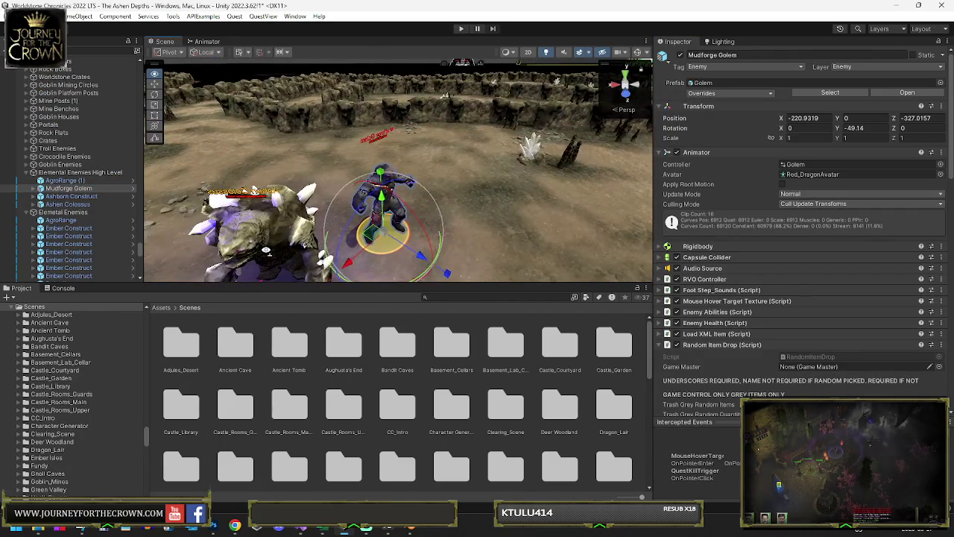
scroll(679, 295, "down", 4)
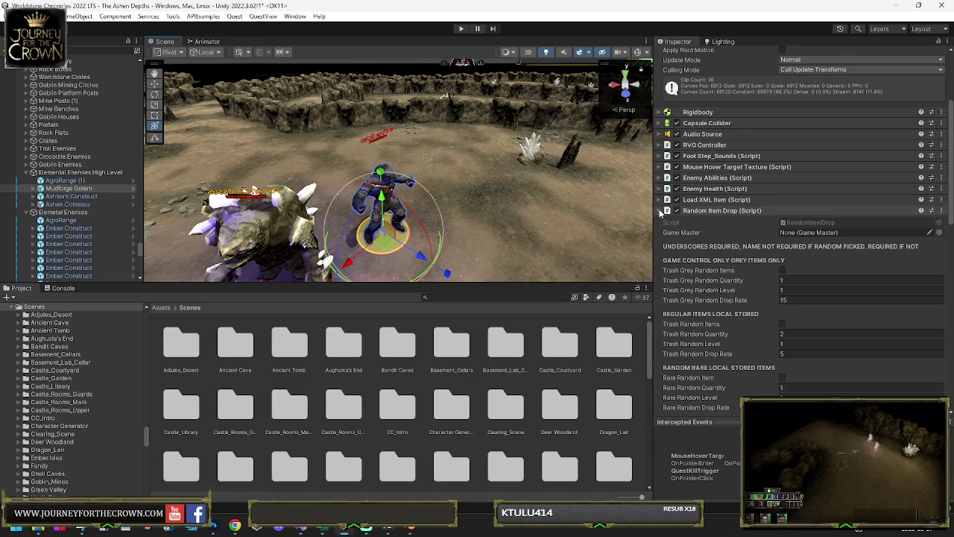
left_click(659, 210)
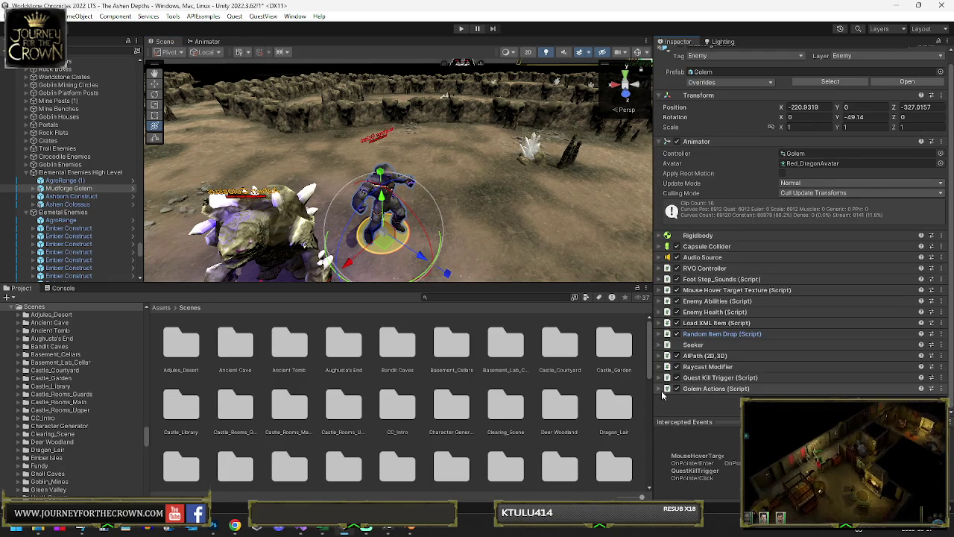
left_click(701, 388)
scroll(688, 314, "down", 4)
scroll(688, 310, "down", 15)
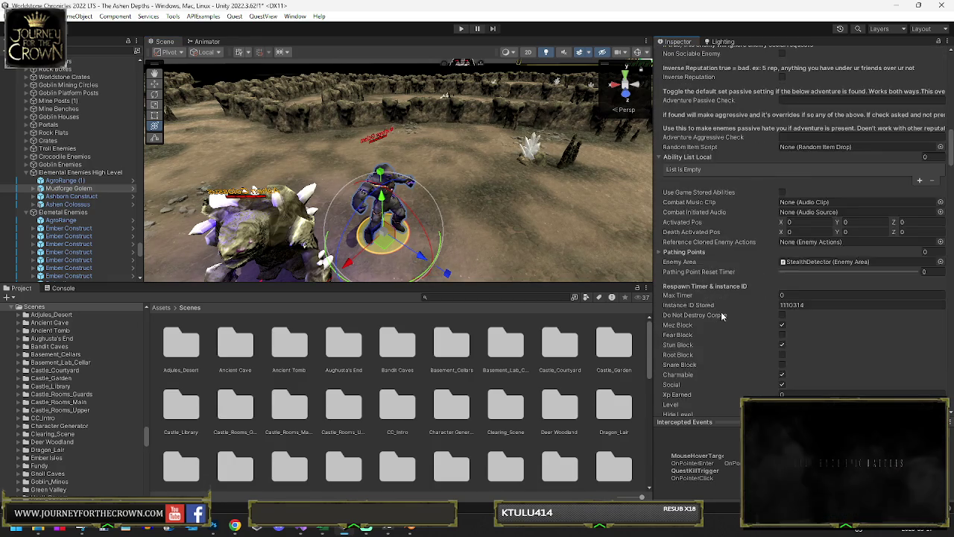
scroll(801, 302, "down", 15)
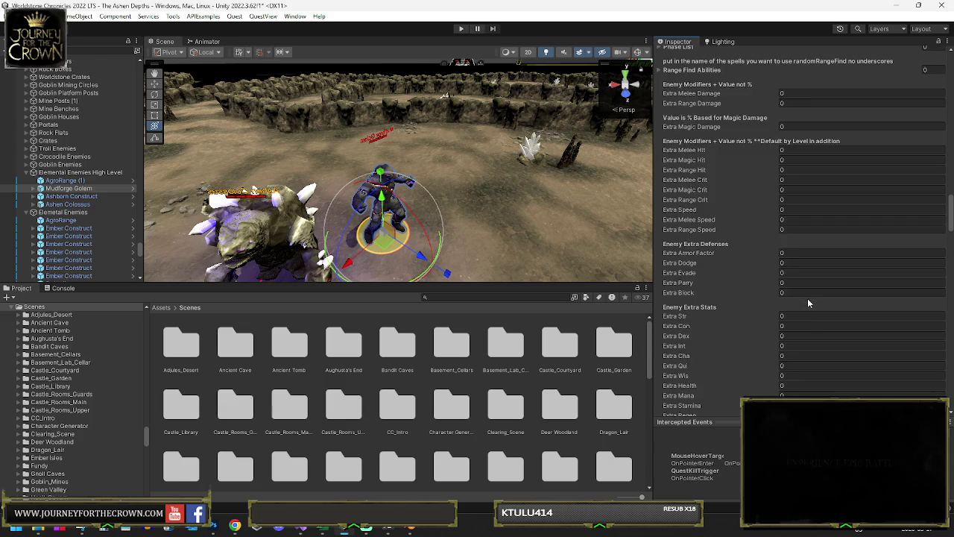
scroll(814, 296, "down", 7)
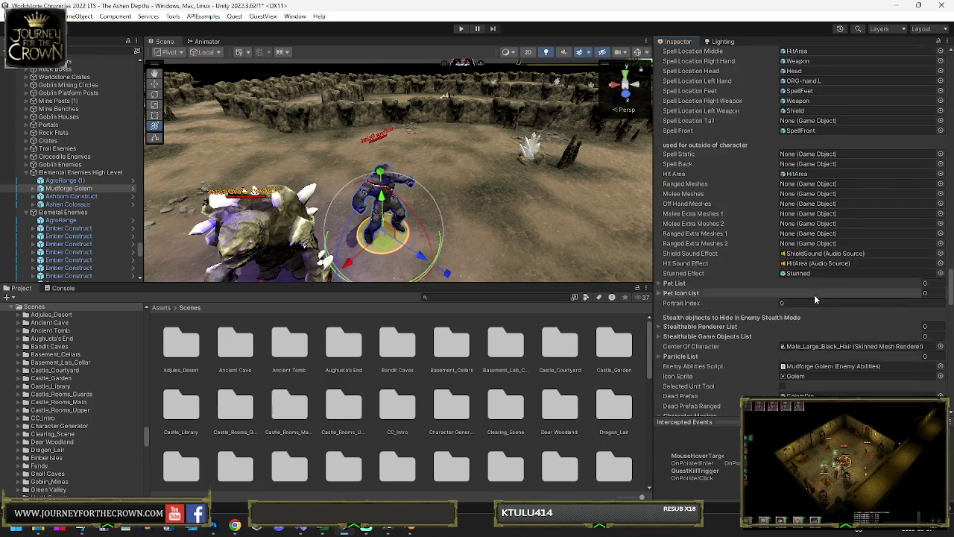
left_click(802, 349)
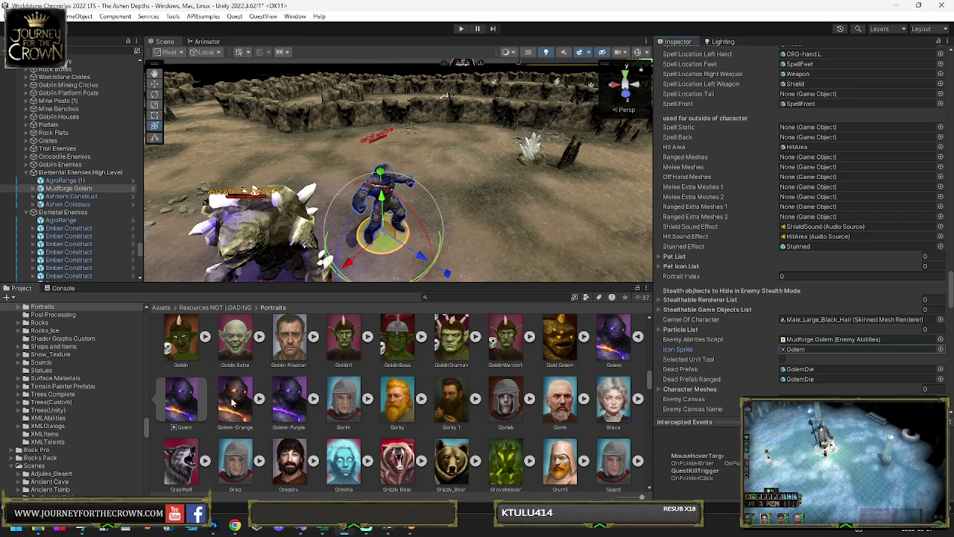
- Drag the Golem-Orange portrait onto the Icon Sprite field
left_click_drag(233, 402, 857, 349)
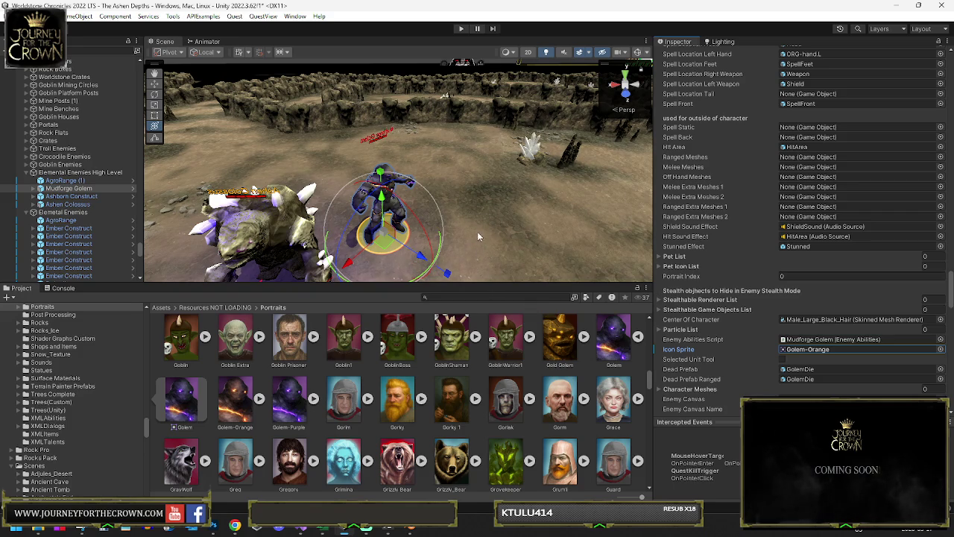
left_click_drag(514, 195, 520, 196)
scroll(520, 196, "up", 5)
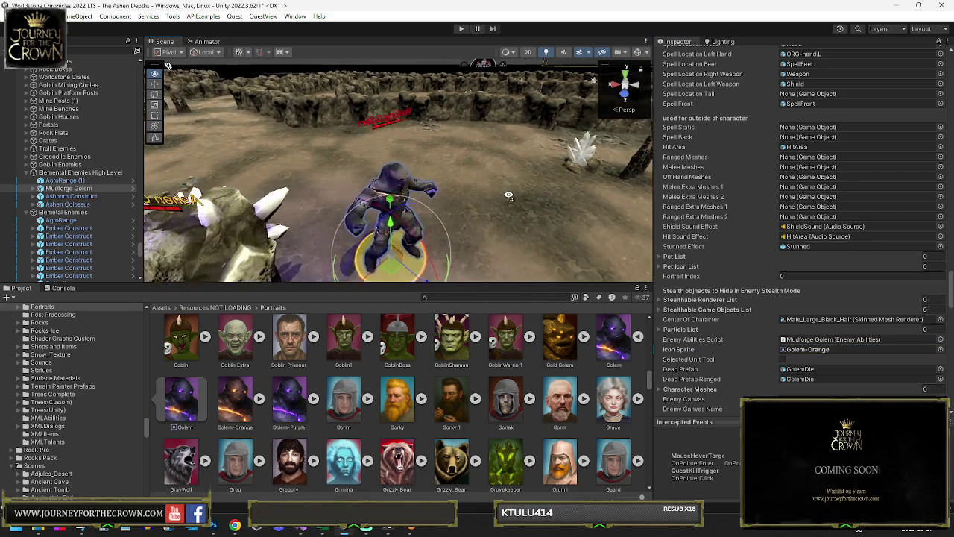
left_click(431, 214)
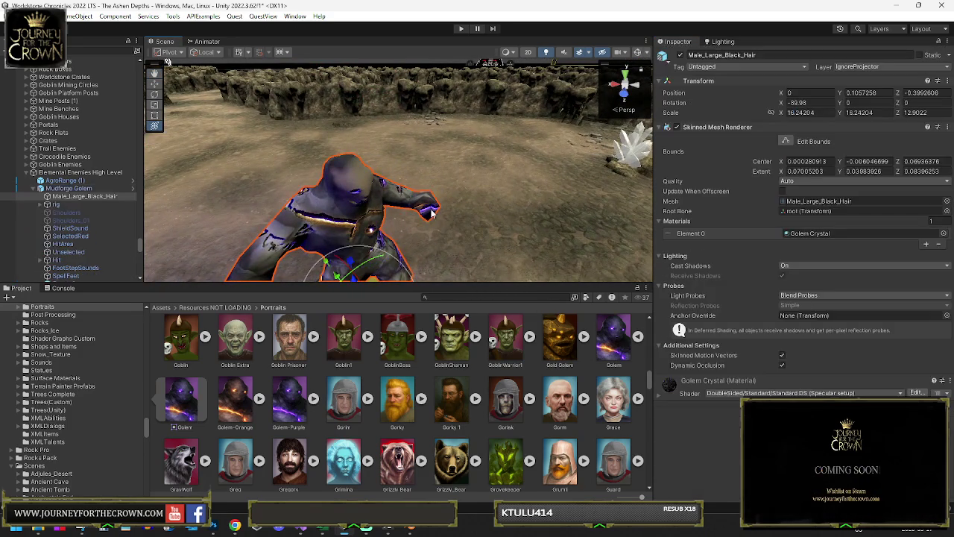
- Locate the body's Golem Crystal material, browsing the material chooser but keeping Golem Crystal
left_click(810, 233)
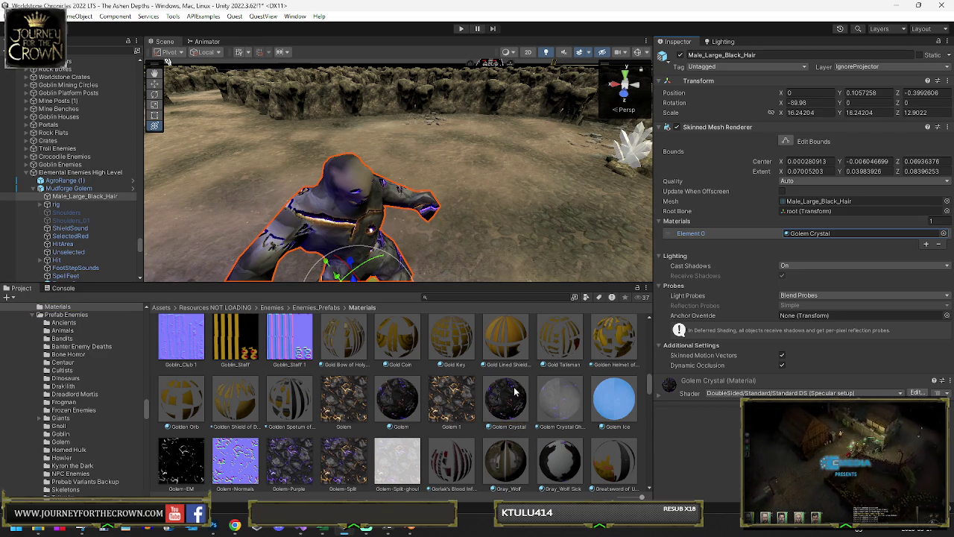
scroll(518, 390, "down", 2)
scroll(514, 392, "up", 2)
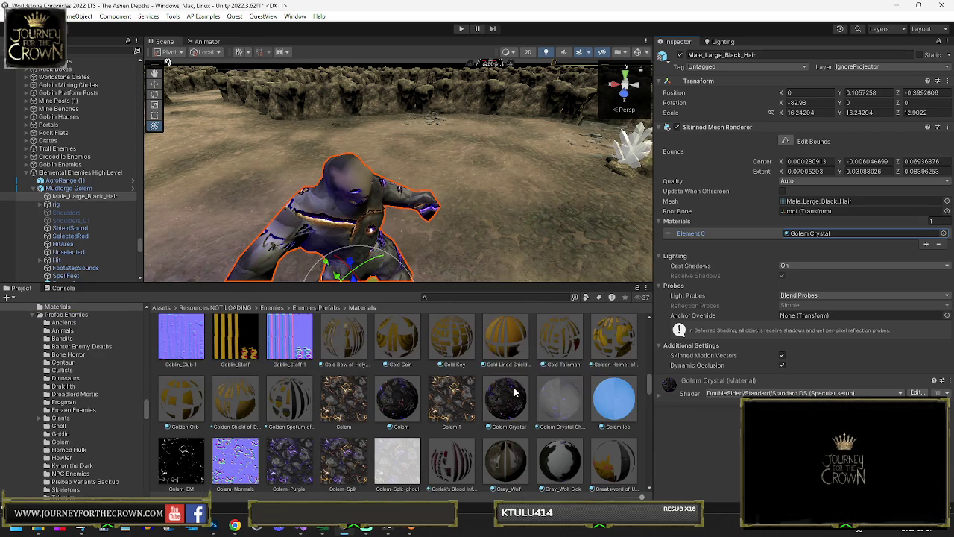
left_click(942, 233)
type("em")
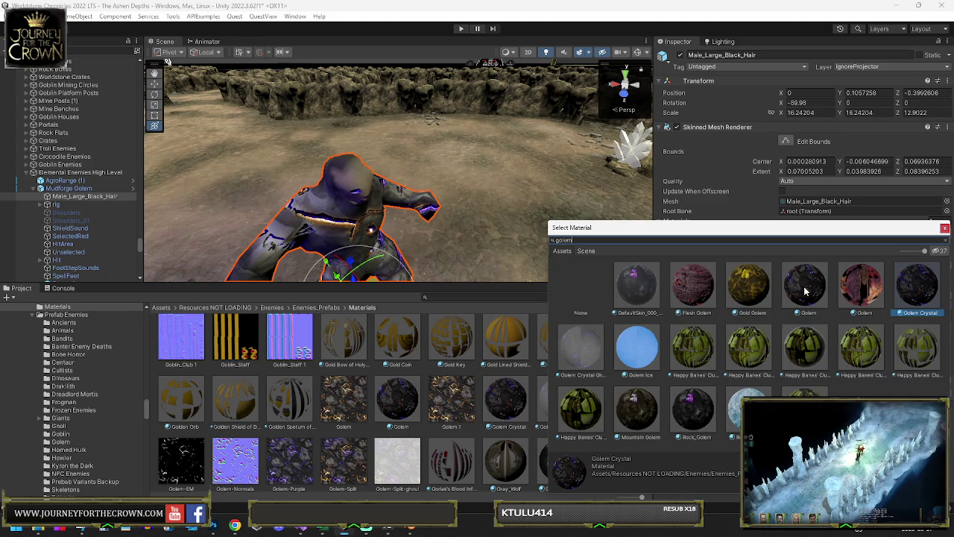
left_click(944, 228)
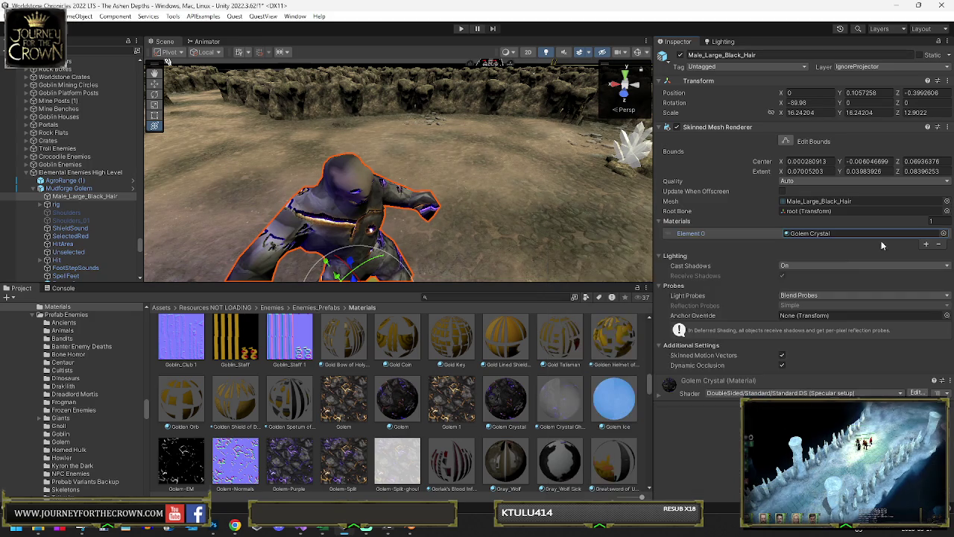
- Select Golem Crystal in the Materials folder and duplicate it as Golem Crystal 1
left_click(384, 403)
left_click(514, 399)
key("ctrl+d")
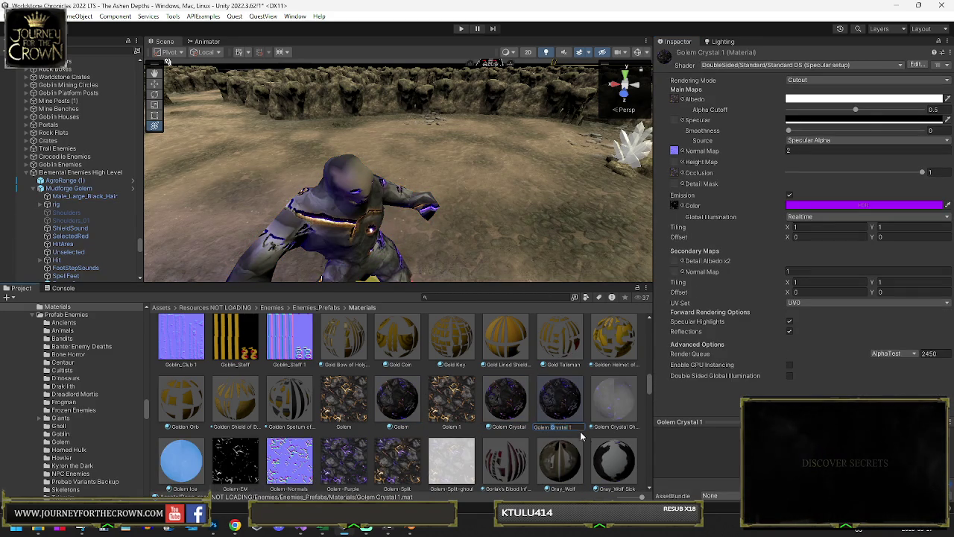
- Rename the duplicate to 'Golem Fire' and set its Emission Color to orange
type("Fire")
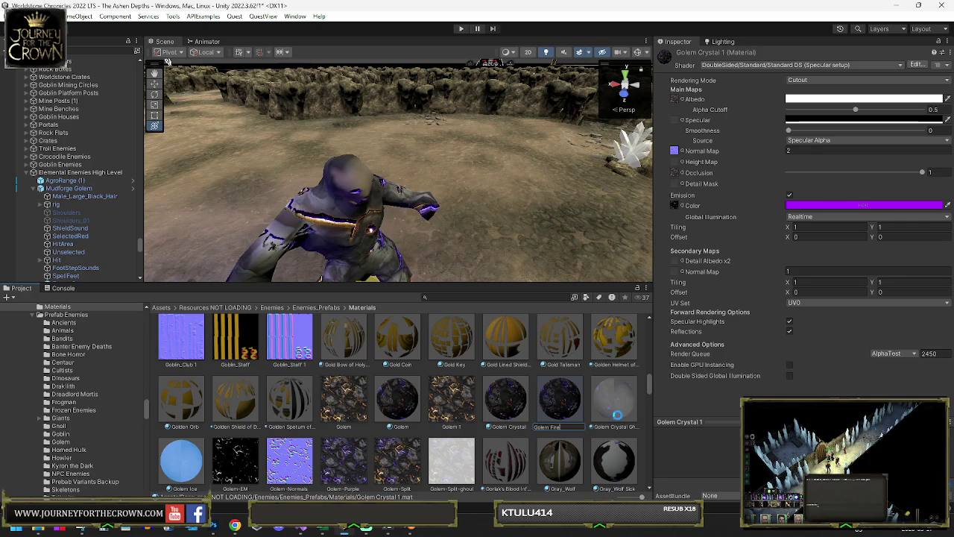
key("Return")
left_click(842, 203)
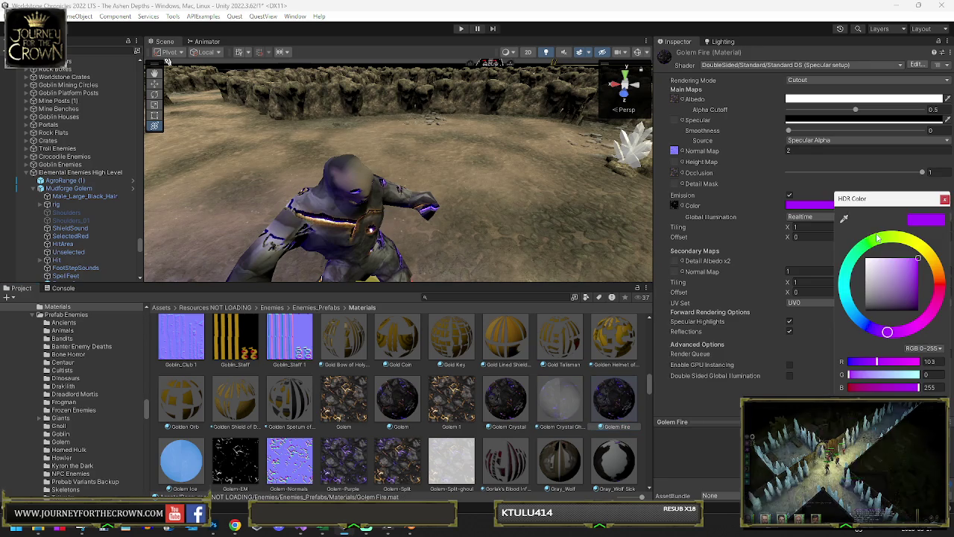
left_click(939, 278)
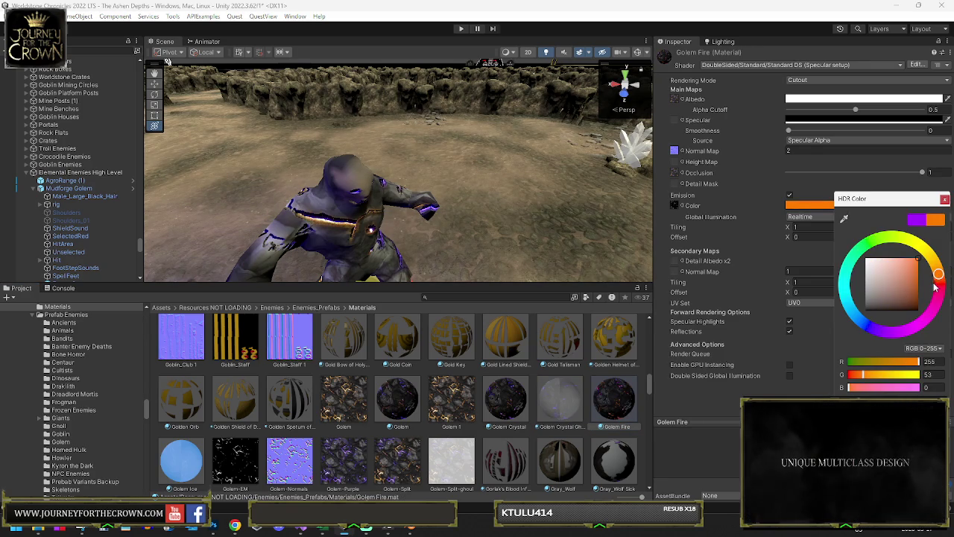
left_click(940, 278)
left_click_drag(940, 277, 940, 275)
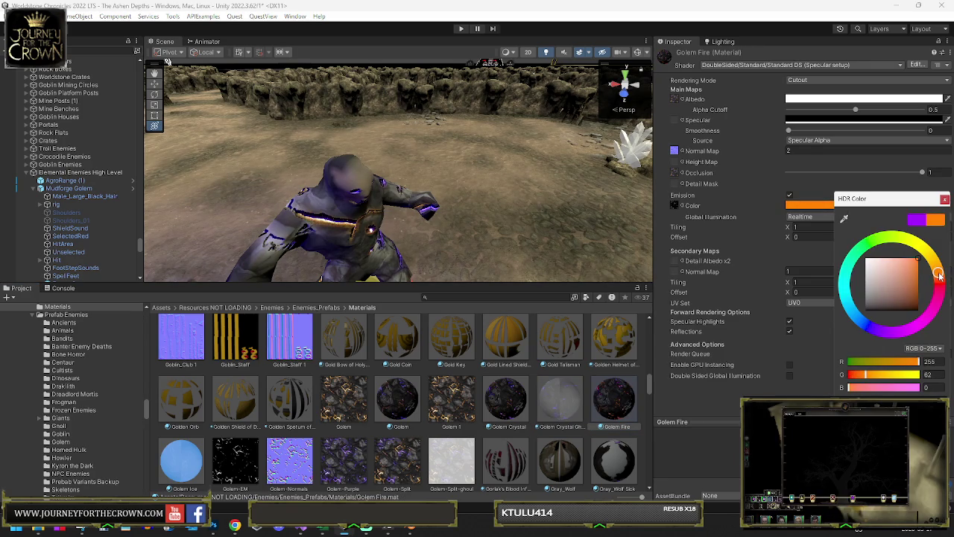
left_click(944, 199)
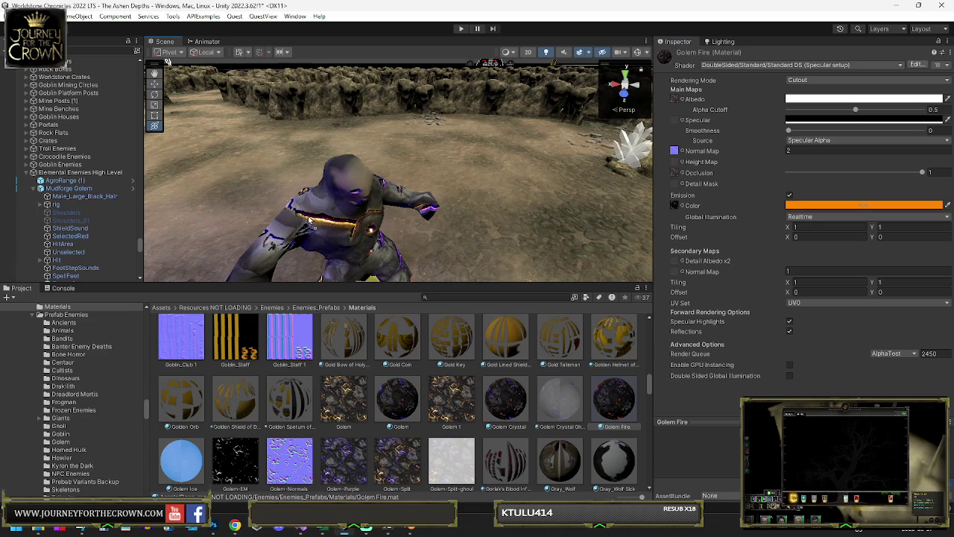
- Open the body mesh's Golem Fire material and drag new textures into its map slots
left_click(675, 101)
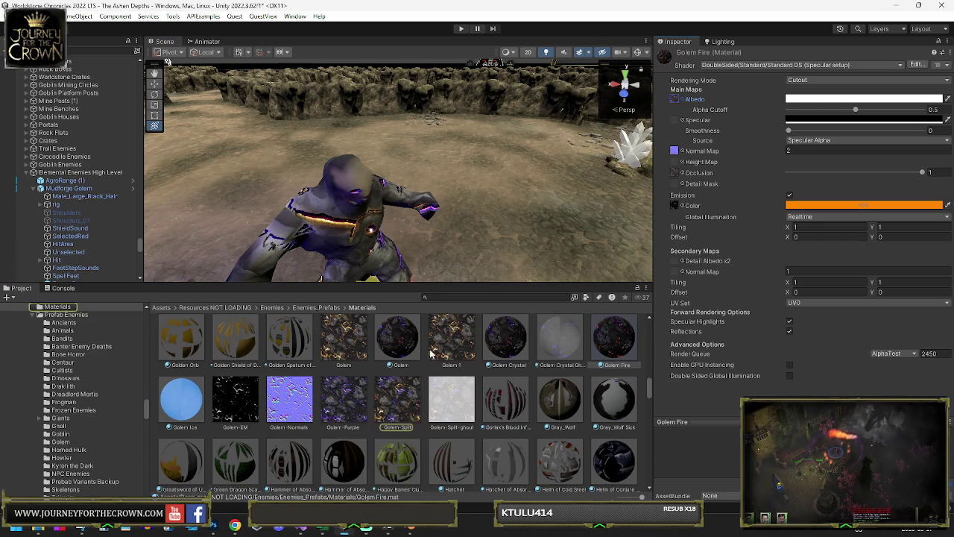
left_click(352, 232)
left_click(357, 215)
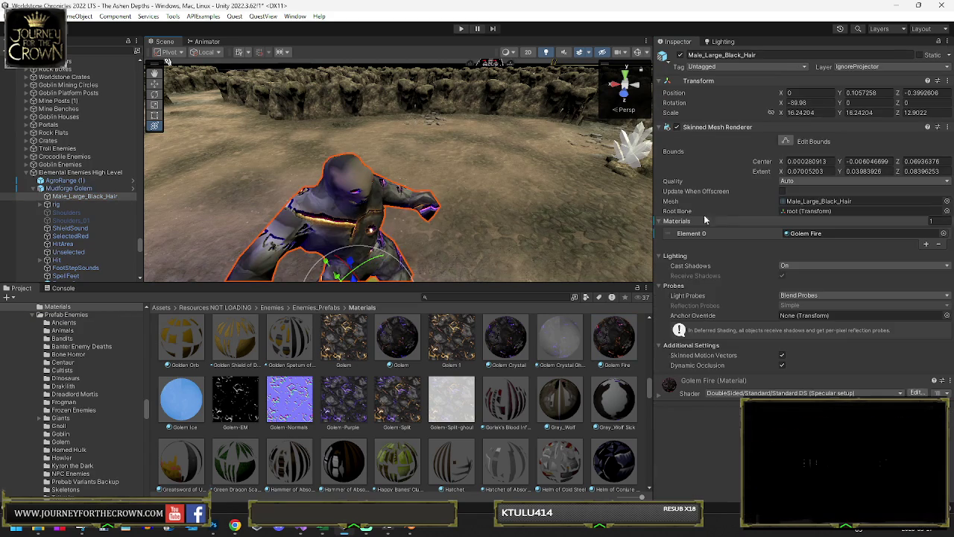
left_click(808, 233)
left_click(615, 403)
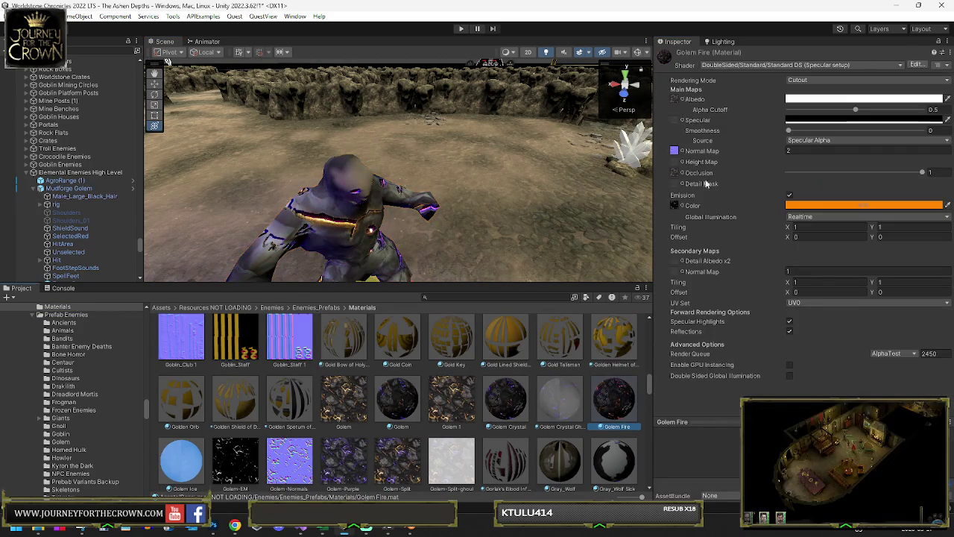
left_click(677, 99)
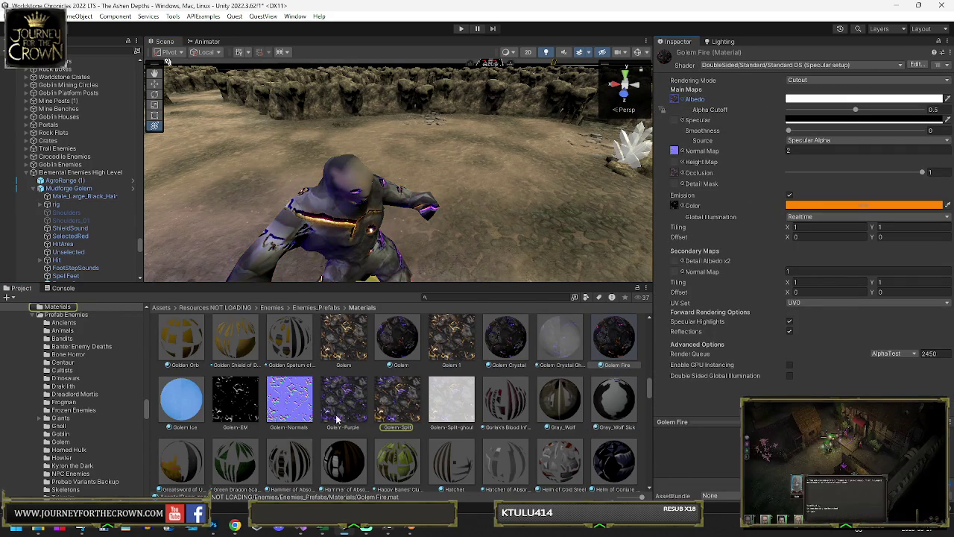
left_click_drag(438, 358, 676, 104)
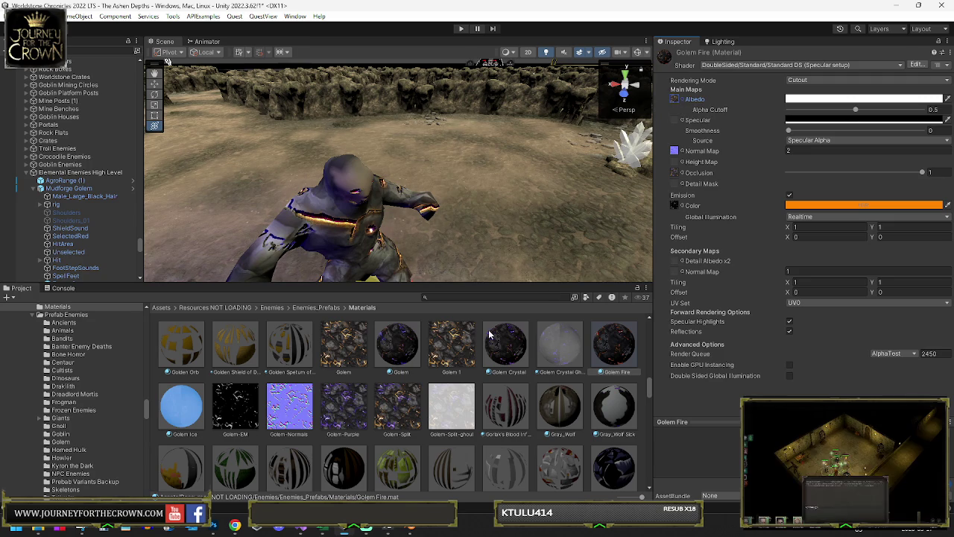
mouse_move(447, 344)
left_mouse_down()
mouse_move(677, 189)
mouse_move(676, 176)
left_mouse_up()
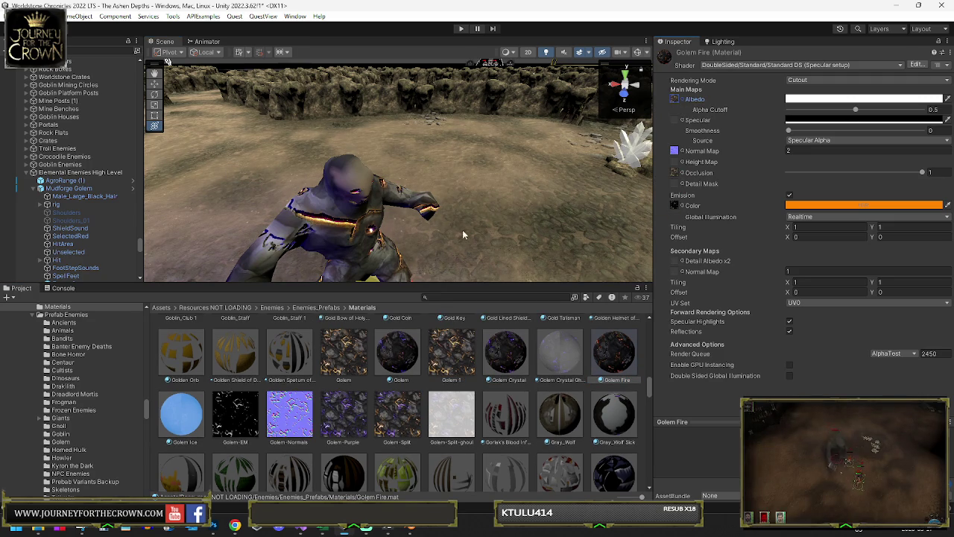
left_click(349, 229)
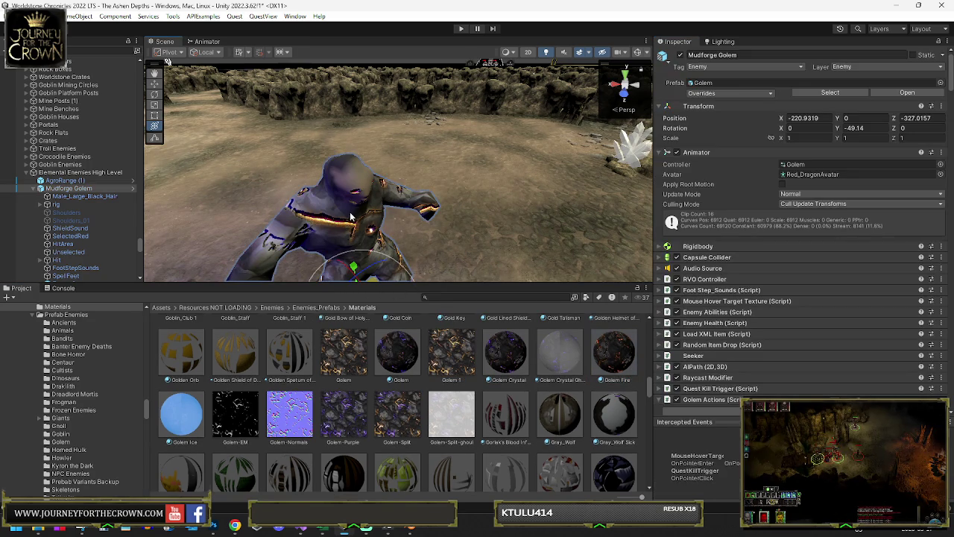
- Inspect Effect15 and its Lightning child under Mudforge Golem, then delete Effect15
scroll(74, 219, "down", 4)
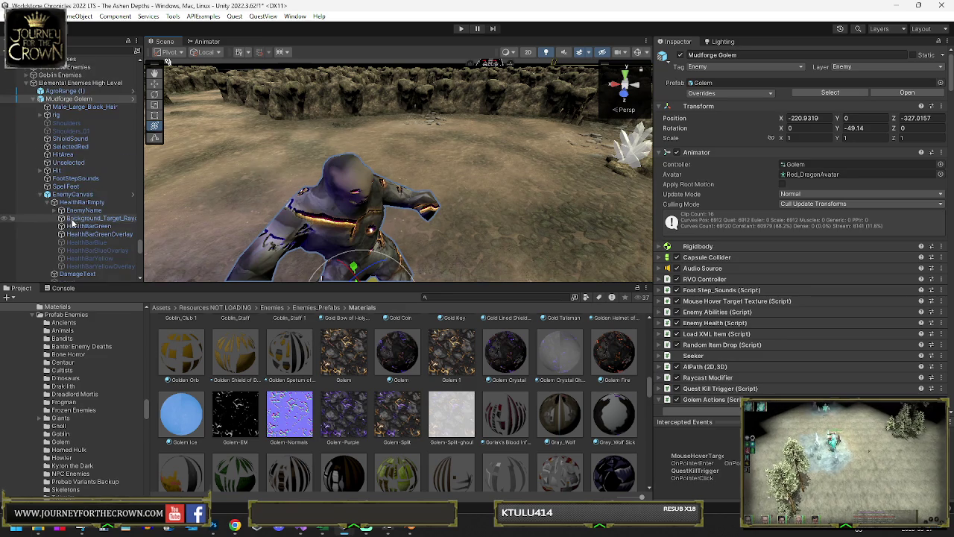
scroll(74, 224, "down", 3)
left_click(63, 247)
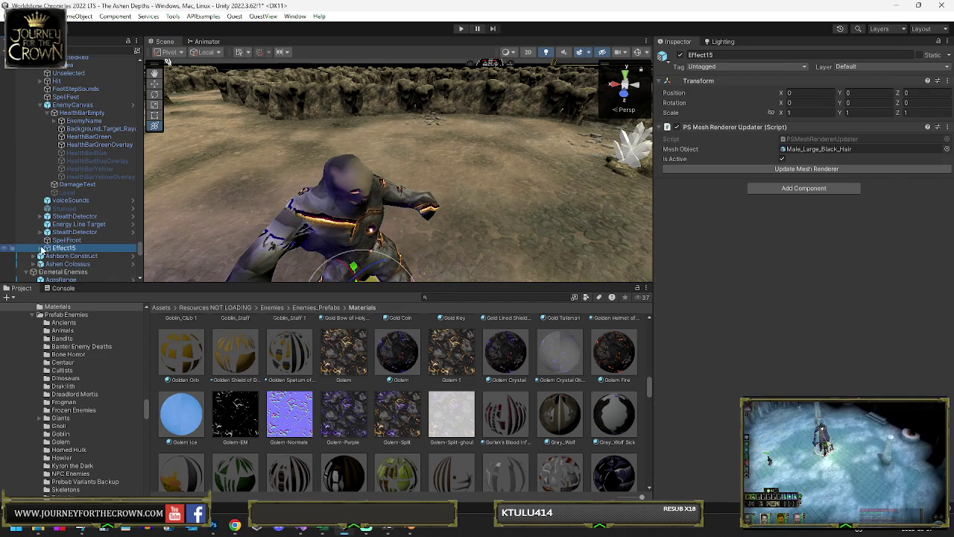
left_click(41, 248)
left_click(52, 264)
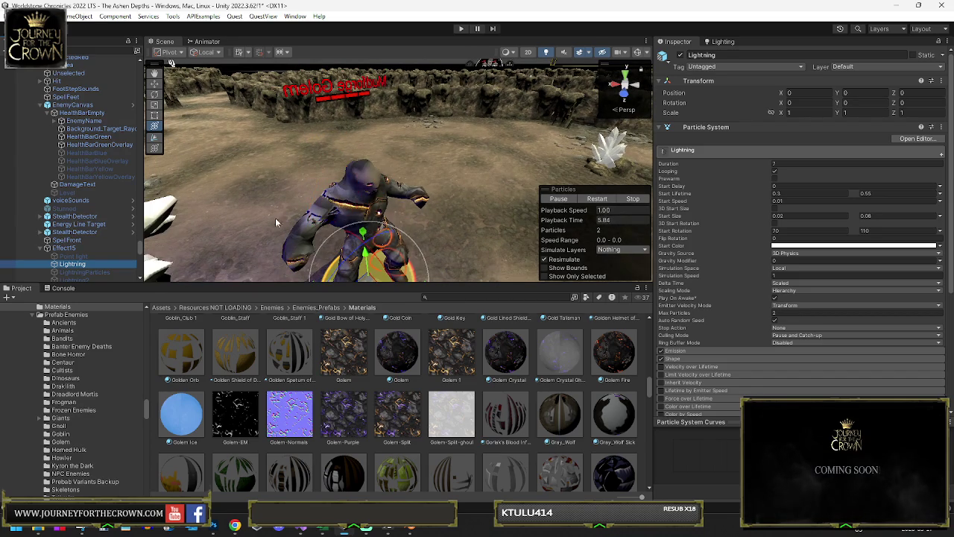
scroll(67, 158, "down", 4)
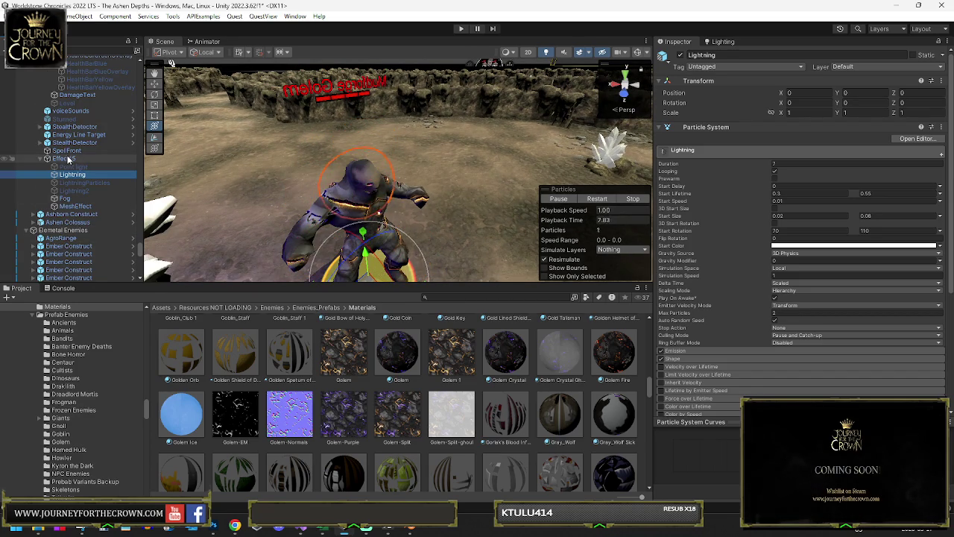
left_click(68, 159)
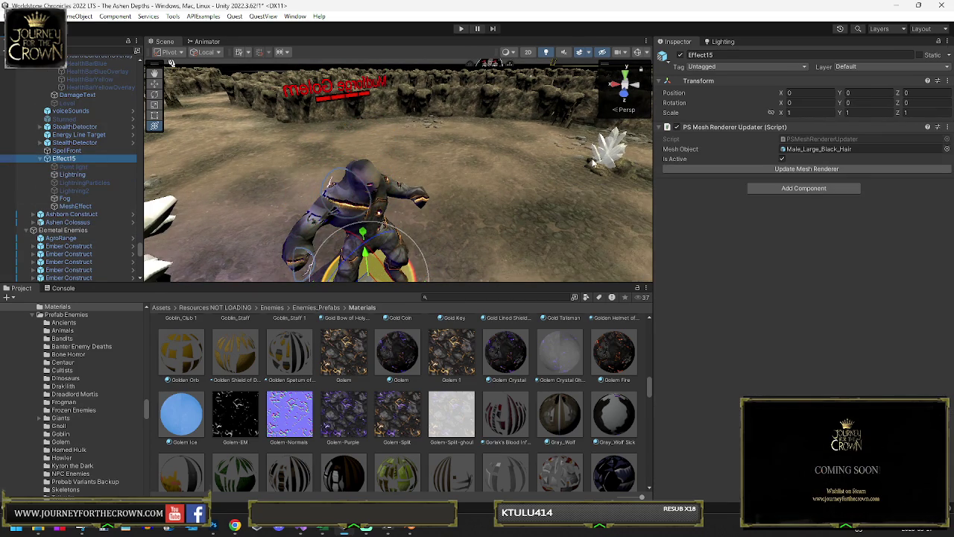
key("Delete")
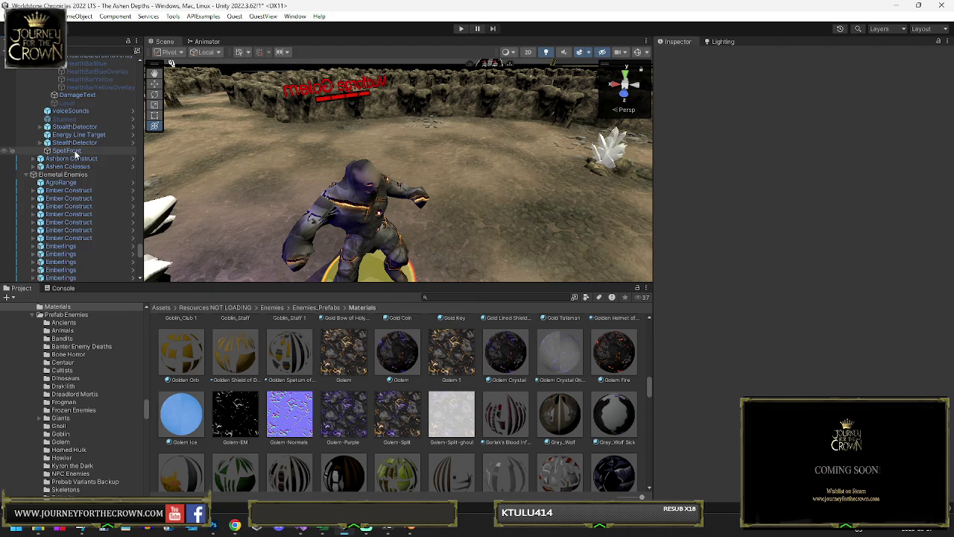
scroll(76, 154, "up", 7)
- Open the body's Golem Fire material and preview the Golem.png texture, then close the viewer
left_click(84, 77)
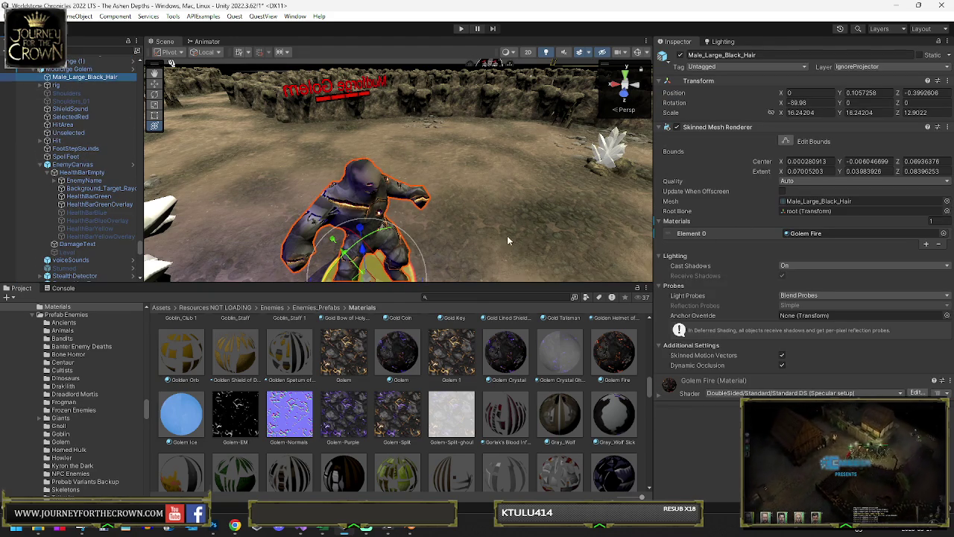
scroll(701, 381, "down", 5)
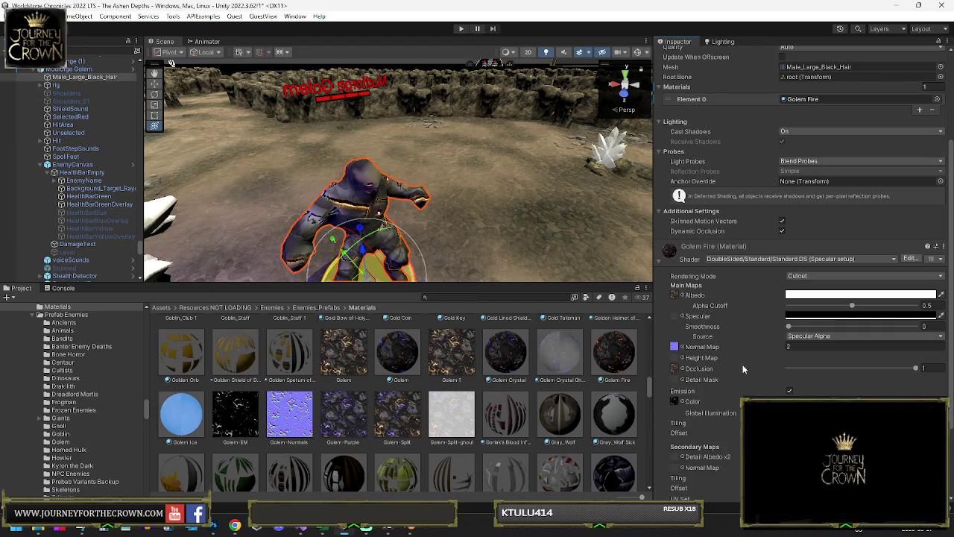
mouse_move(447, 186)
left_mouse_down()
mouse_move(484, 205)
mouse_move(415, 234)
left_mouse_up()
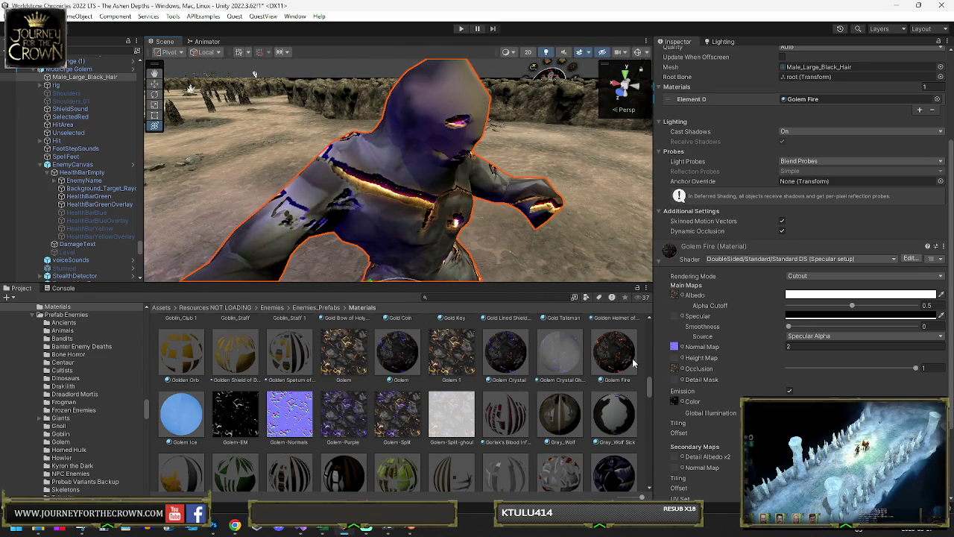
left_click(632, 362)
left_click_drag(665, 206, 461, 266)
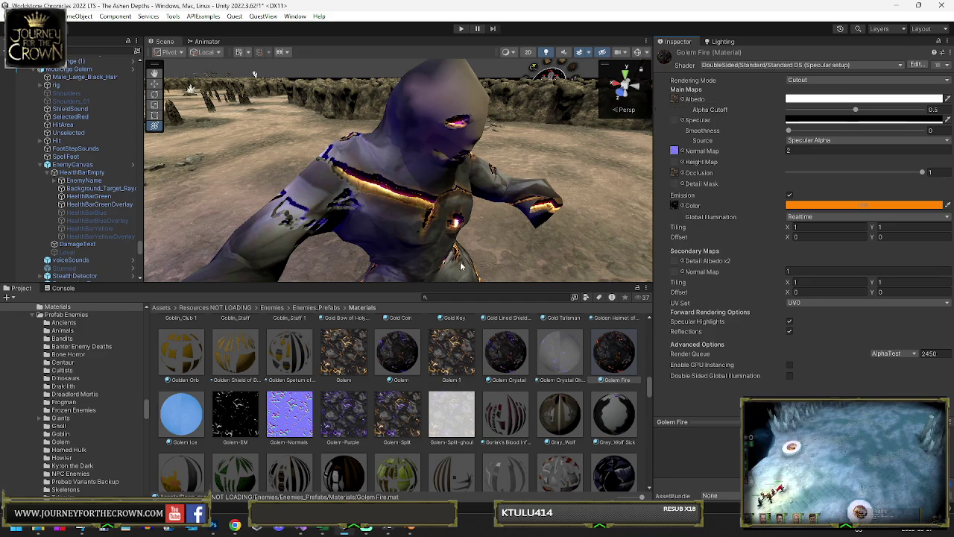
left_click(348, 365)
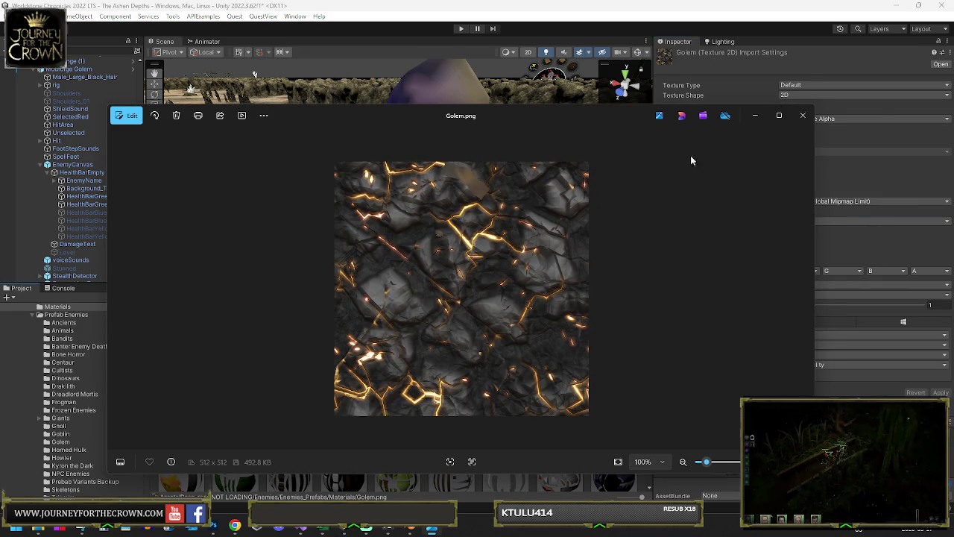
left_click(805, 117)
mouse_move(376, 206)
left_mouse_down()
mouse_move(495, 225)
mouse_move(485, 246)
left_mouse_up()
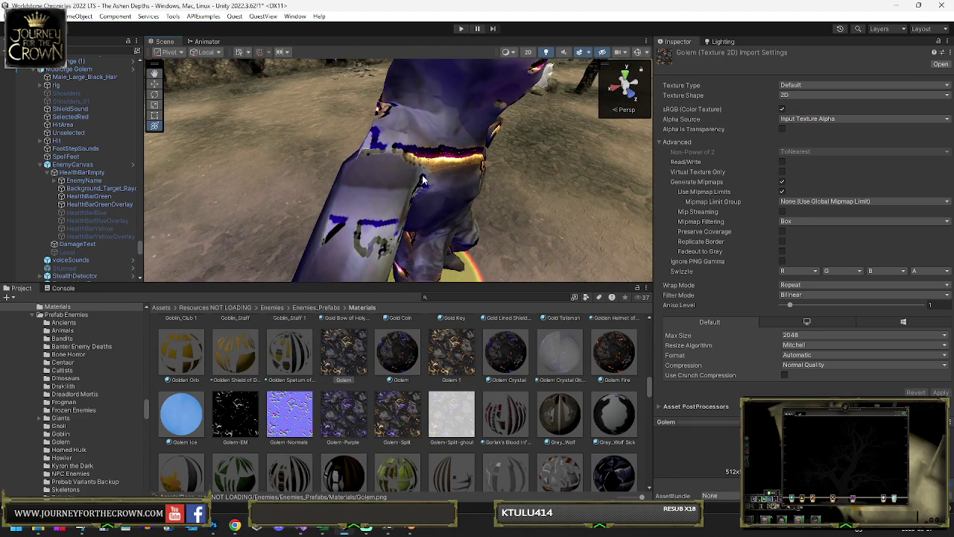
- Ping Golem Fire's textures from the body mesh, locating the Golem-EM emission texture
left_click(88, 76)
scroll(702, 324, "down", 8)
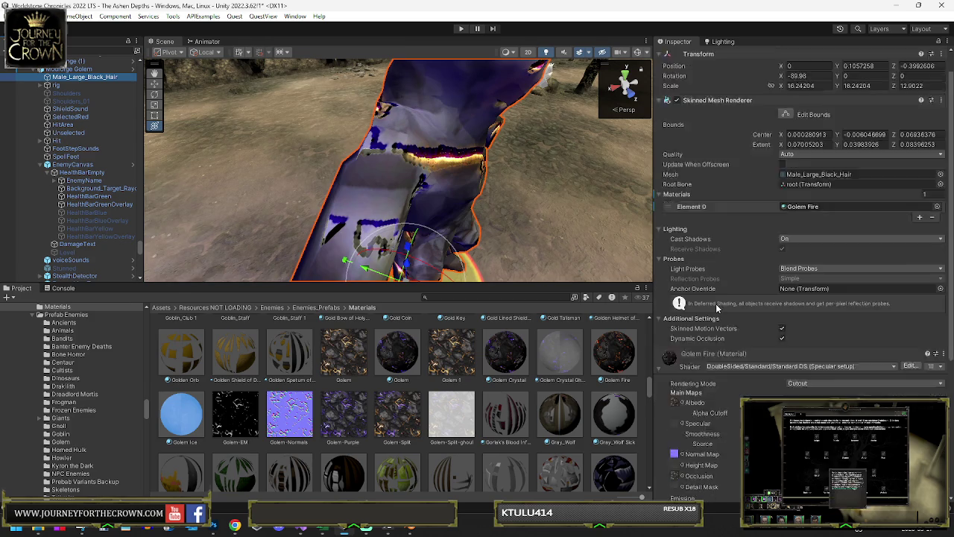
left_click(676, 396)
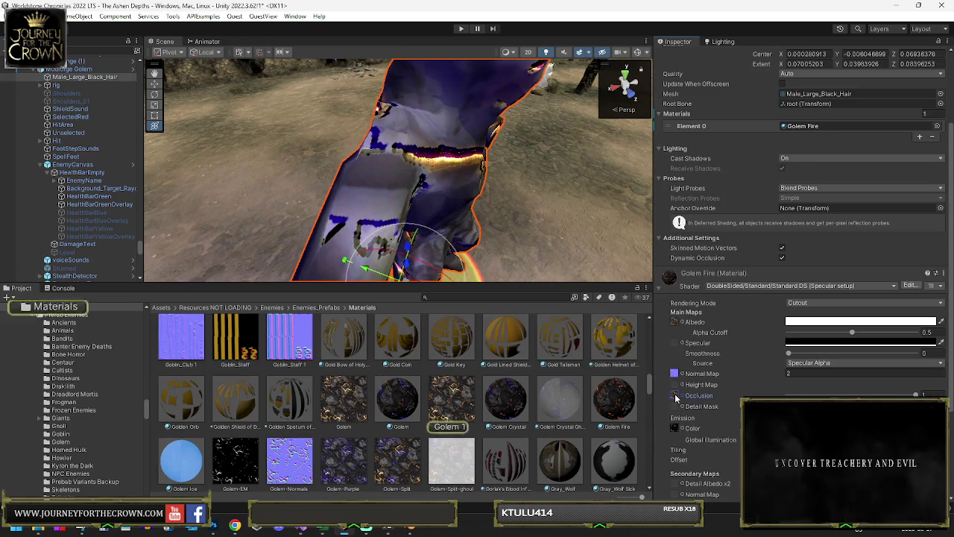
left_click(674, 322)
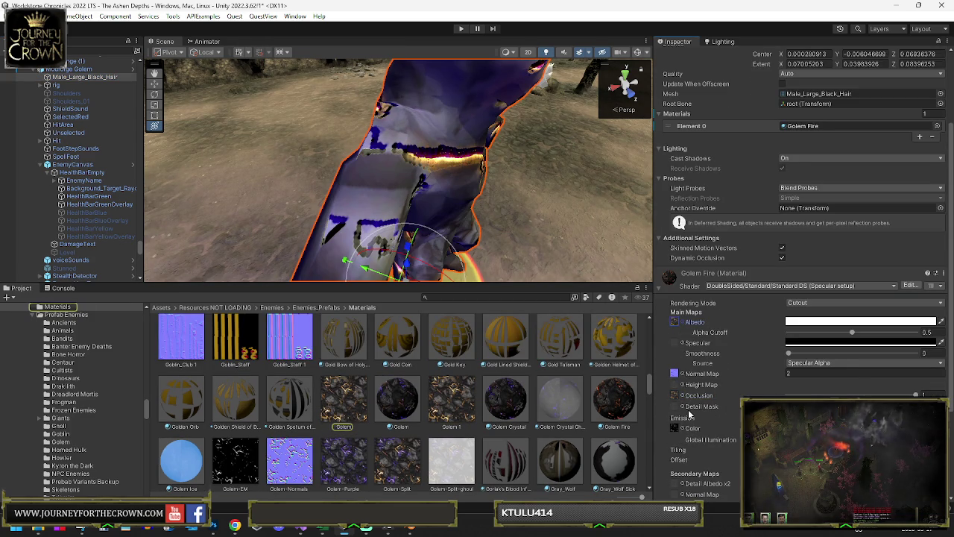
scroll(689, 414, "down", 3)
left_click(675, 375)
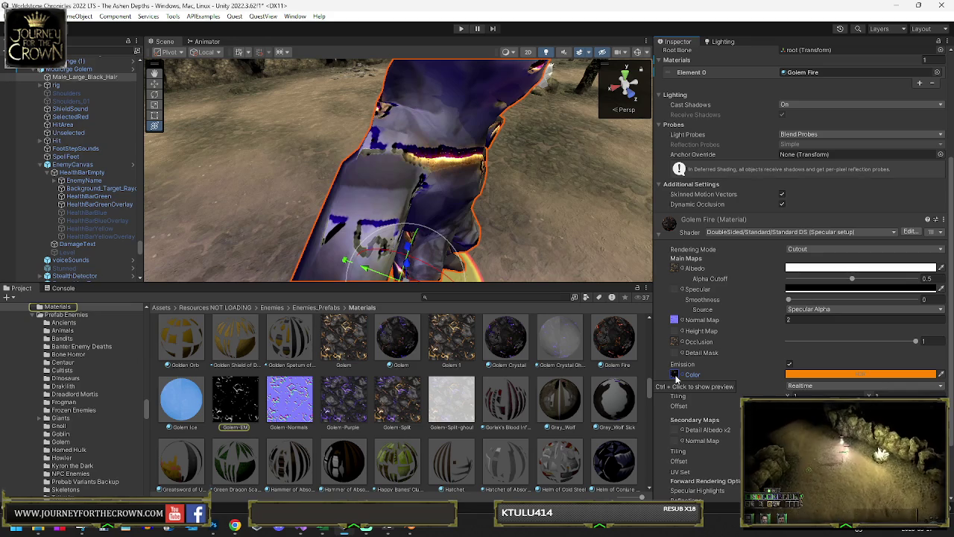
scroll(674, 379, "down", 4)
scroll(675, 379, "up", 7)
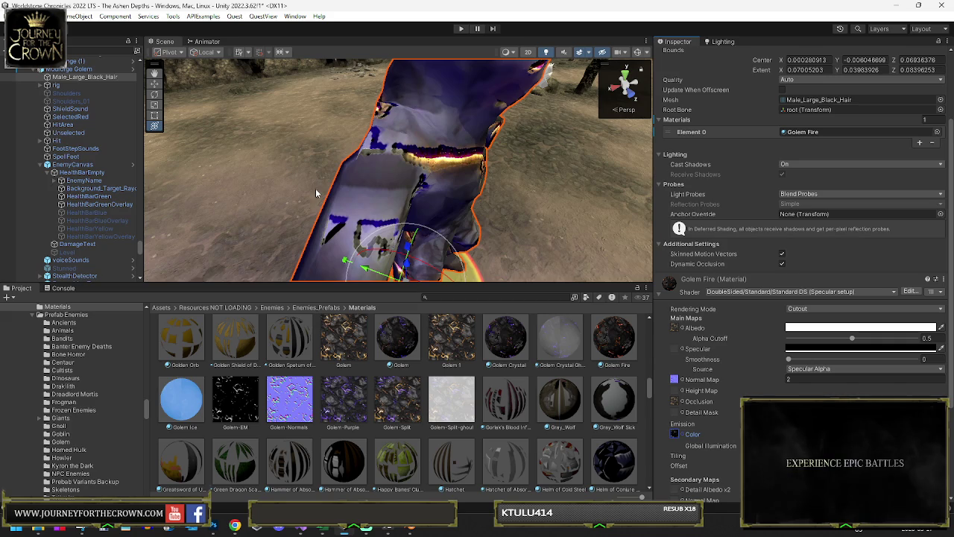
scroll(112, 216, "down", 3)
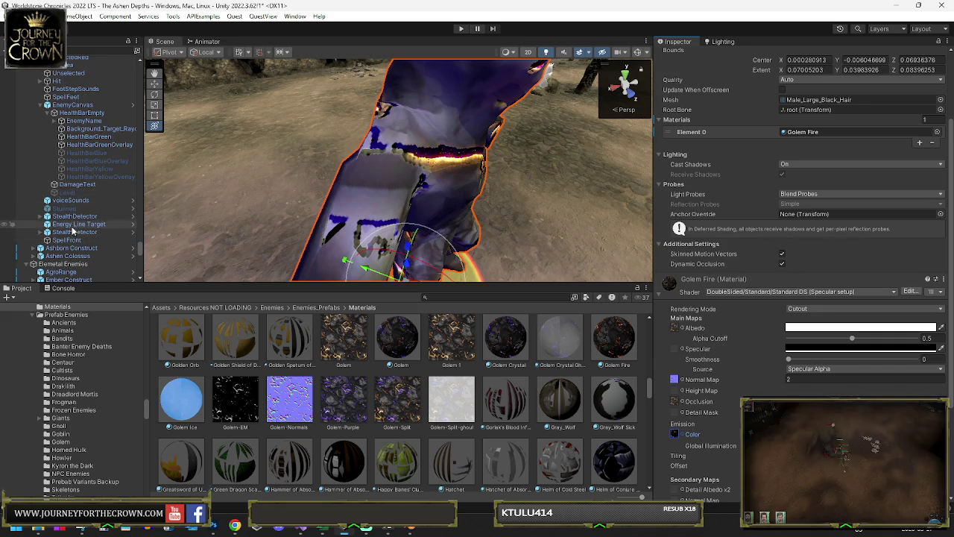
- Select the golem's ShieldSound object and pull the view back to show the wider arena
scroll(75, 223, "up", 3)
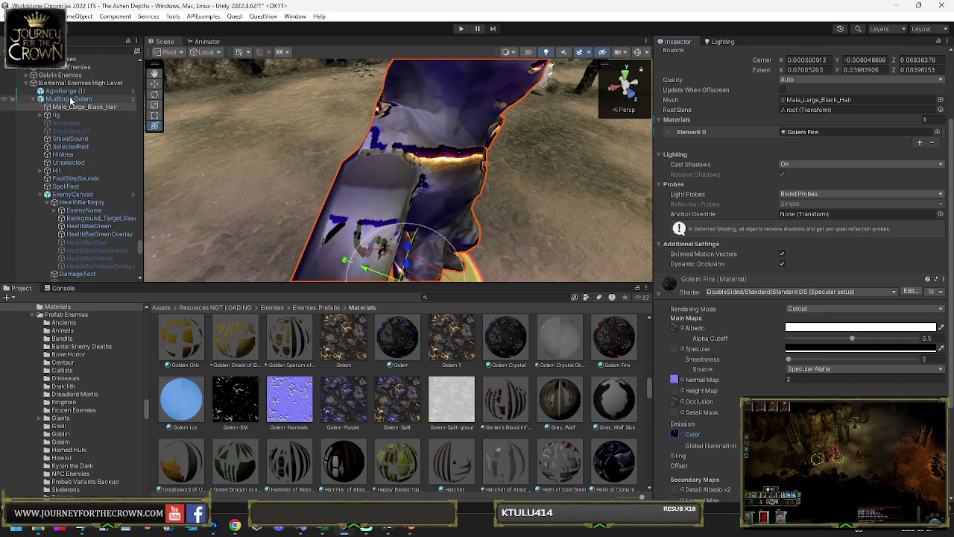
left_click(83, 138)
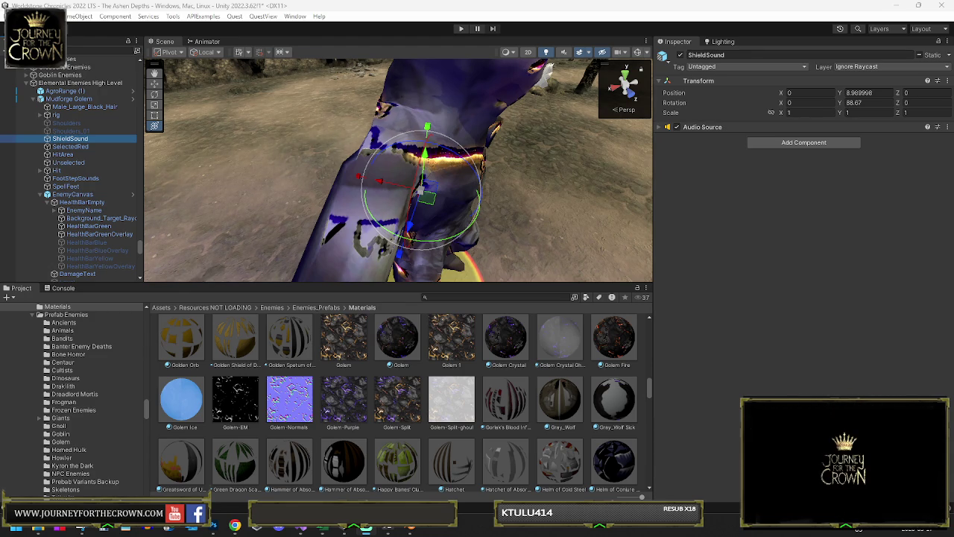
mouse_move(360, 111)
left_mouse_down()
mouse_move(621, 51)
mouse_move(551, 94)
mouse_move(284, 211)
mouse_move(244, 210)
mouse_move(329, 65)
mouse_move(389, 47)
mouse_move(372, 102)
left_mouse_up()
- Select the Blood_Splatter hit effect, frame it with F, and expand its Renderer module
left_click(365, 107)
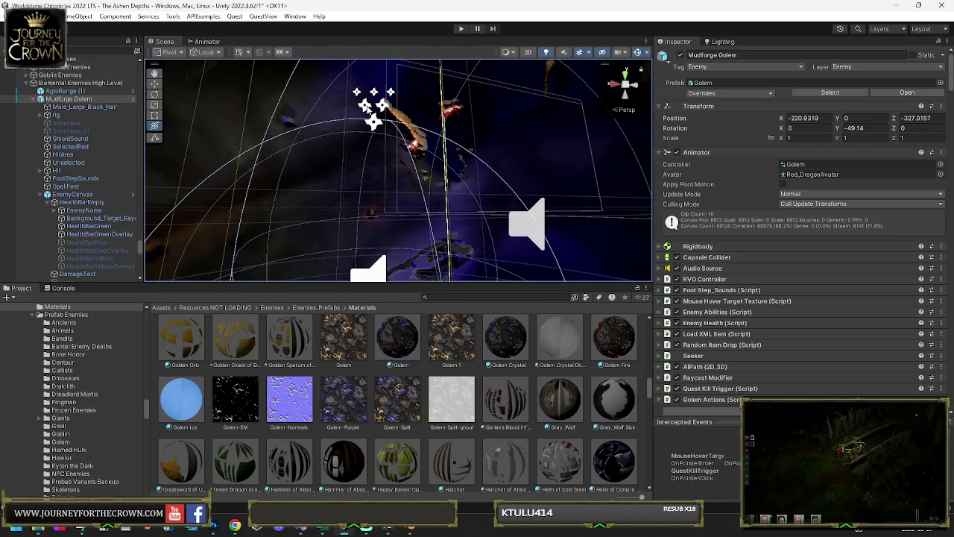
left_click(367, 107)
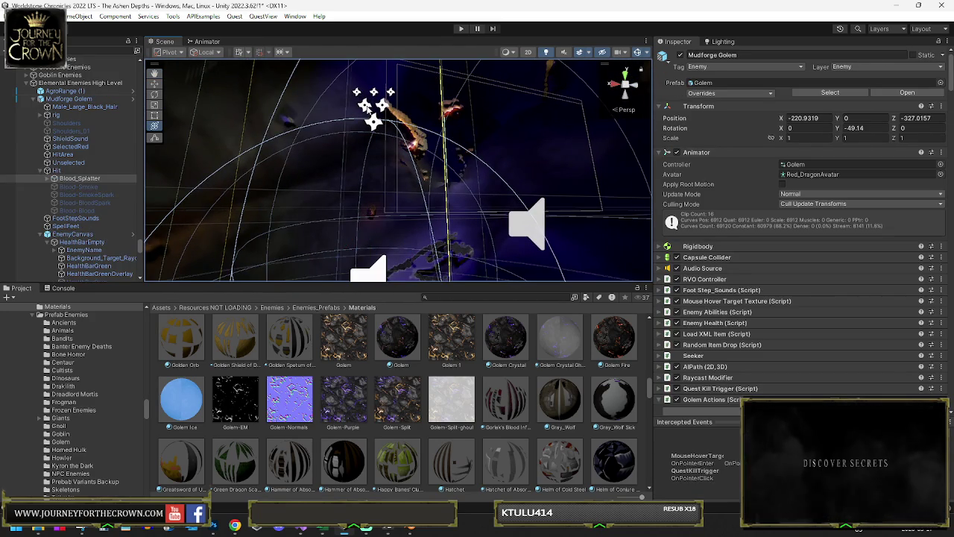
key("f")
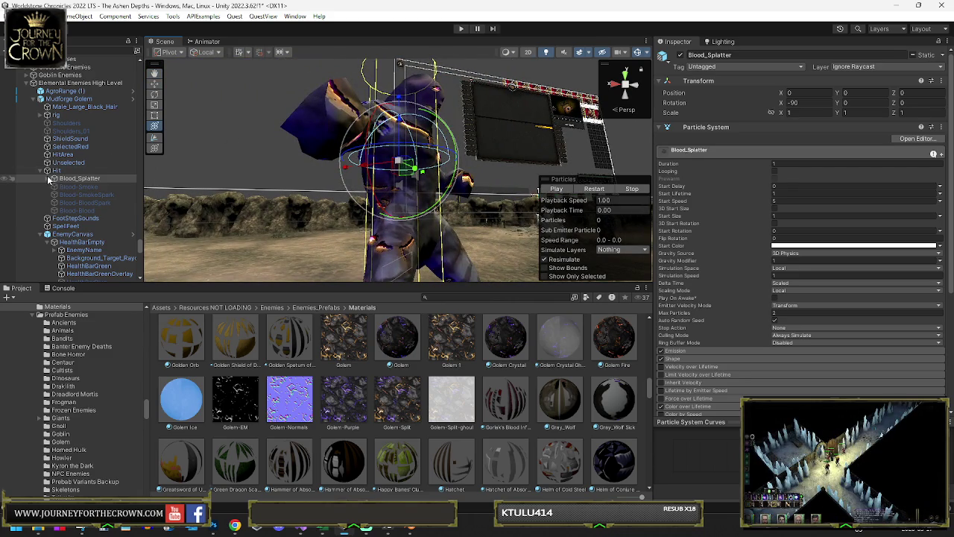
scroll(777, 264, "down", 3)
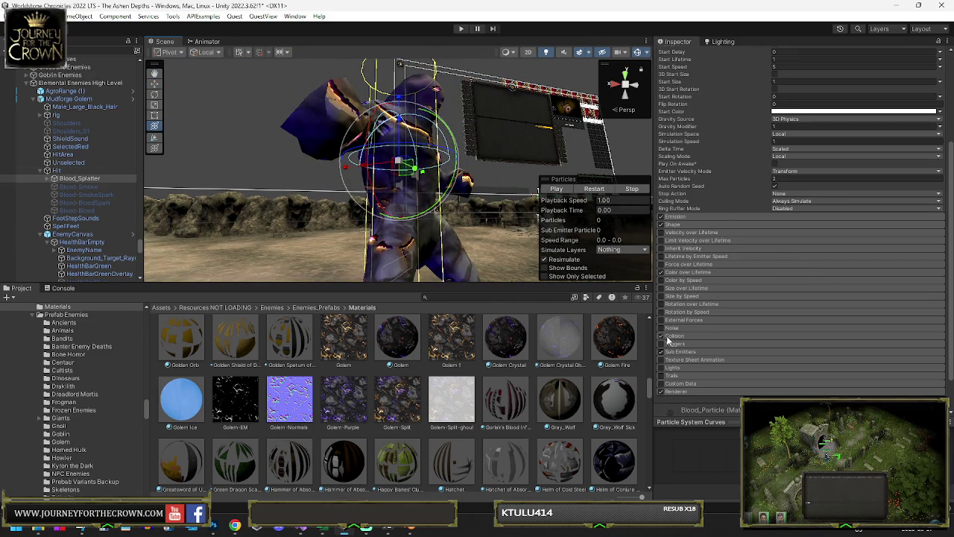
scroll(667, 339, "down", 1)
left_click(673, 350)
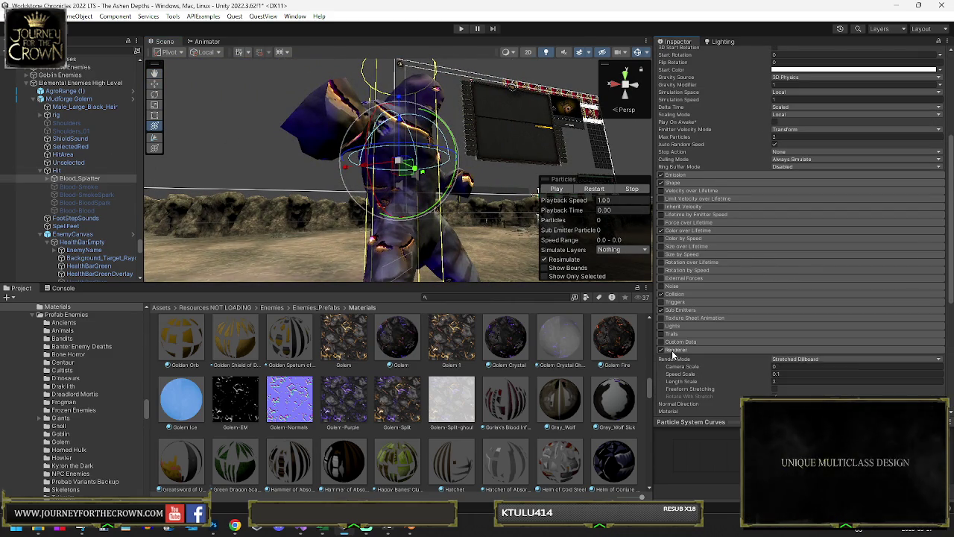
mouse_move(521, 223)
left_mouse_down()
mouse_move(508, 284)
mouse_move(518, 287)
mouse_move(552, 239)
left_mouse_up()
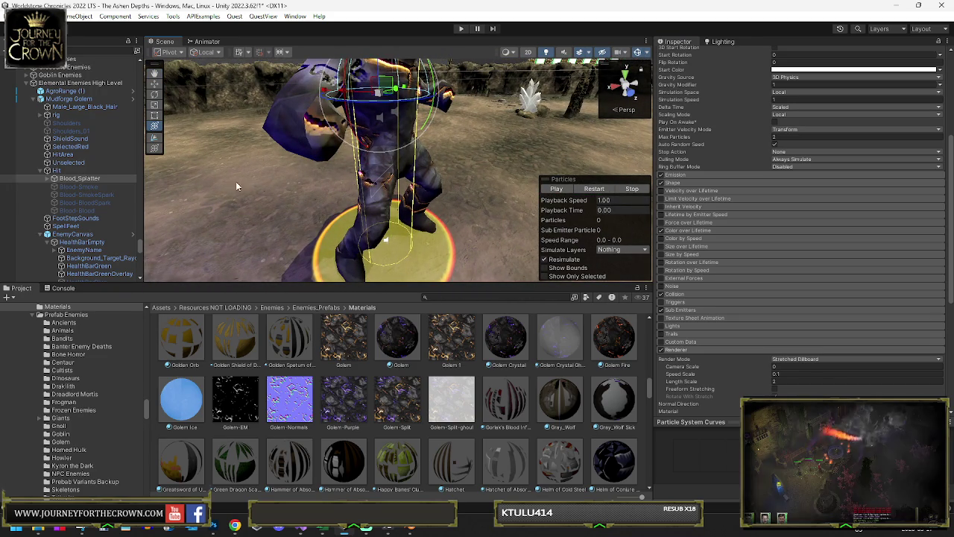
left_click(42, 115)
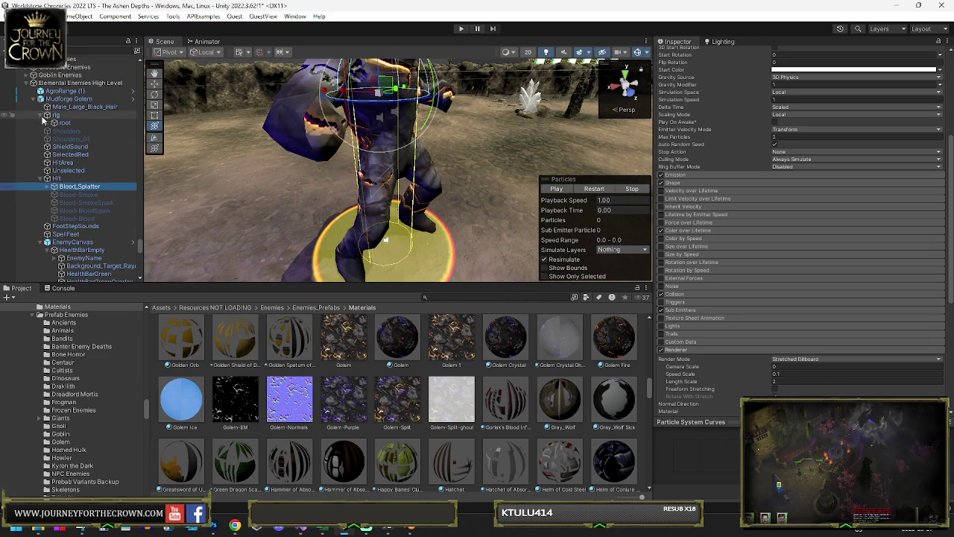
- Unfold the whole bone tree under root and widen the Hierarchy panel
left_click(46, 123, "alt")
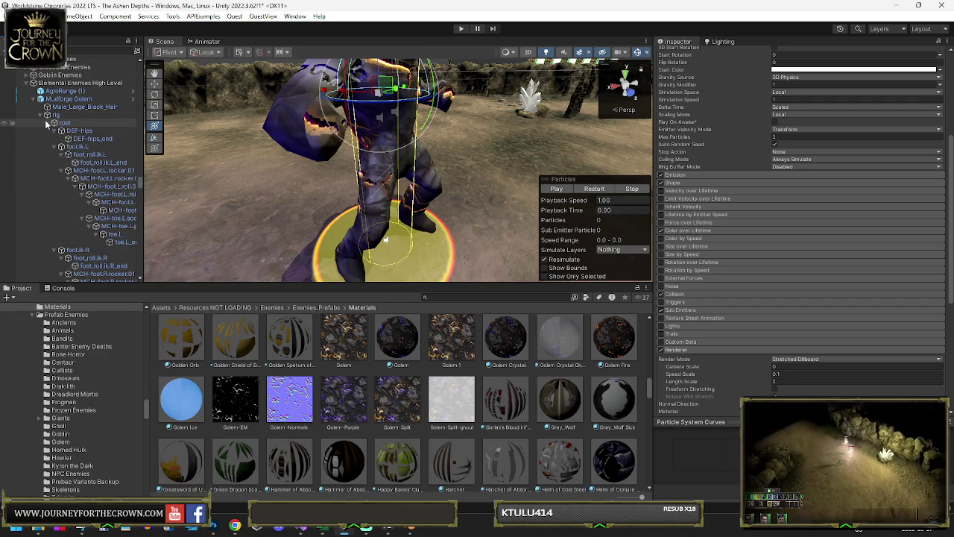
scroll(71, 138, "down", 5)
scroll(74, 140, "down", 10)
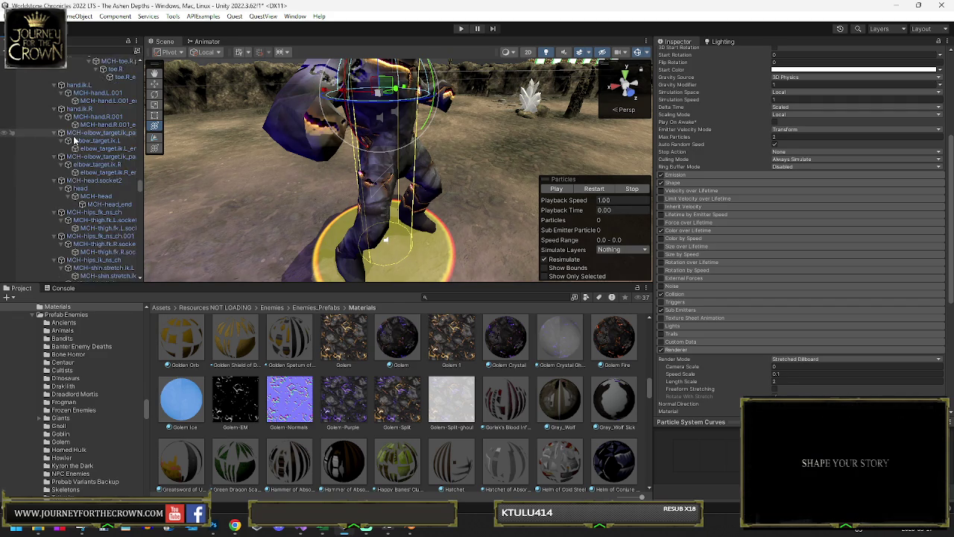
scroll(75, 139, "down", 10)
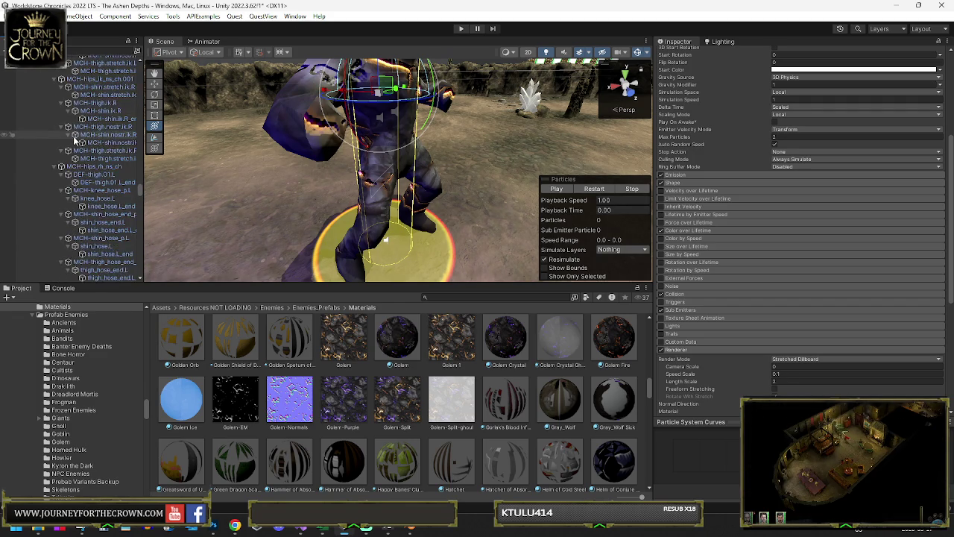
scroll(74, 139, "down", 10)
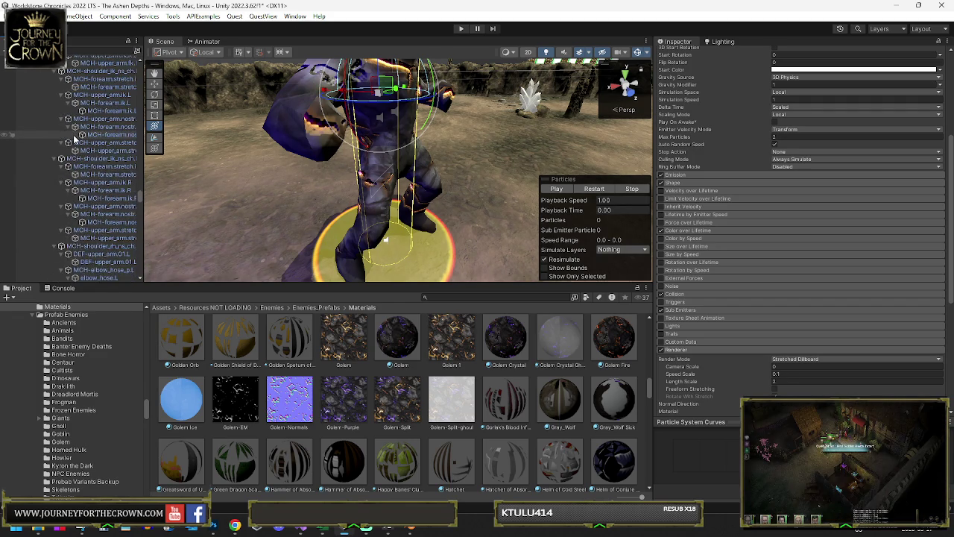
scroll(74, 139, "down", 8)
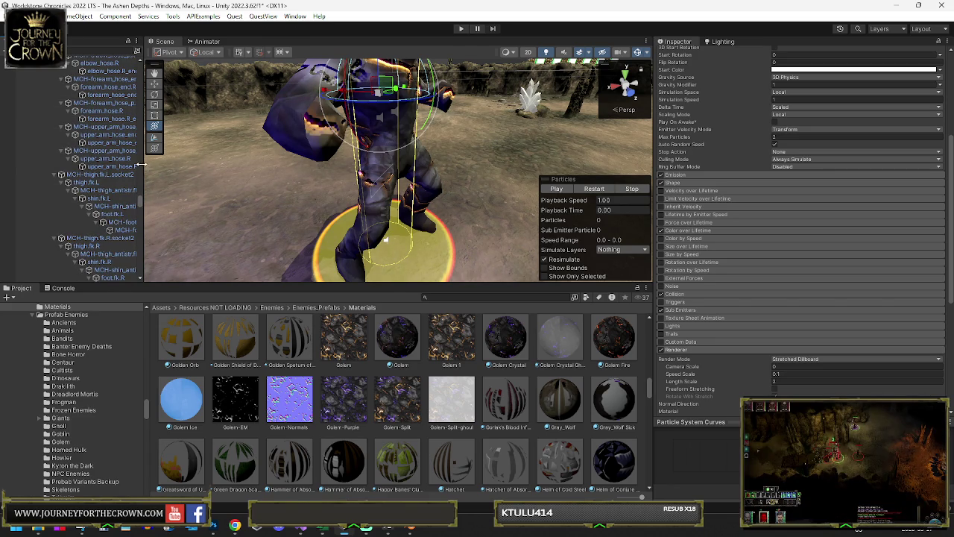
left_click_drag(140, 165, 201, 165)
- Scroll through the full bone list, widening the panel further, and select the rig object
scroll(175, 167, "down", 5)
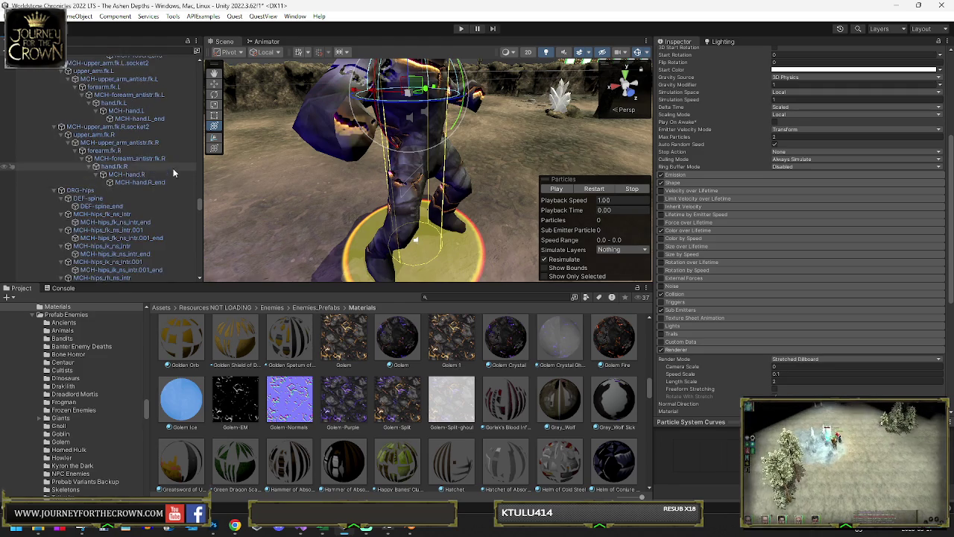
scroll(173, 164, "down", 5)
scroll(175, 155, "down", 10)
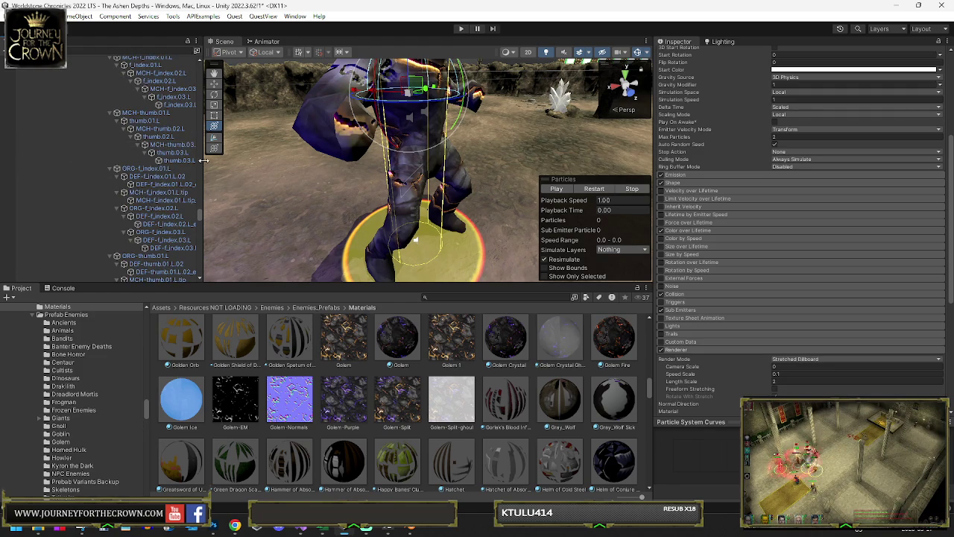
left_click_drag(204, 160, 242, 158)
scroll(204, 147, "down", 5)
scroll(206, 151, "down", 15)
scroll(203, 145, "down", 15)
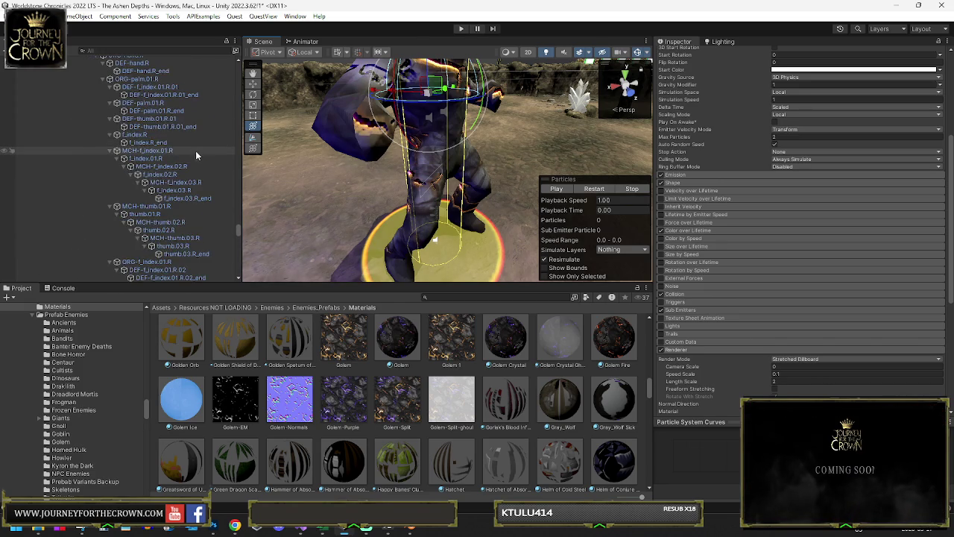
scroll(196, 150, "down", 10)
scroll(190, 170, "down", 10)
scroll(193, 131, "down", 10)
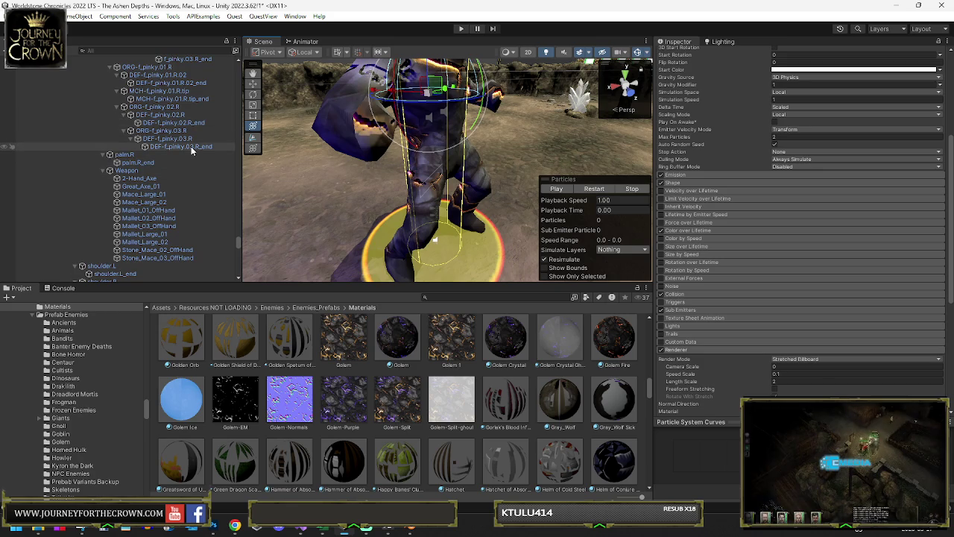
scroll(190, 148, "down", 5)
scroll(190, 146, "down", 5)
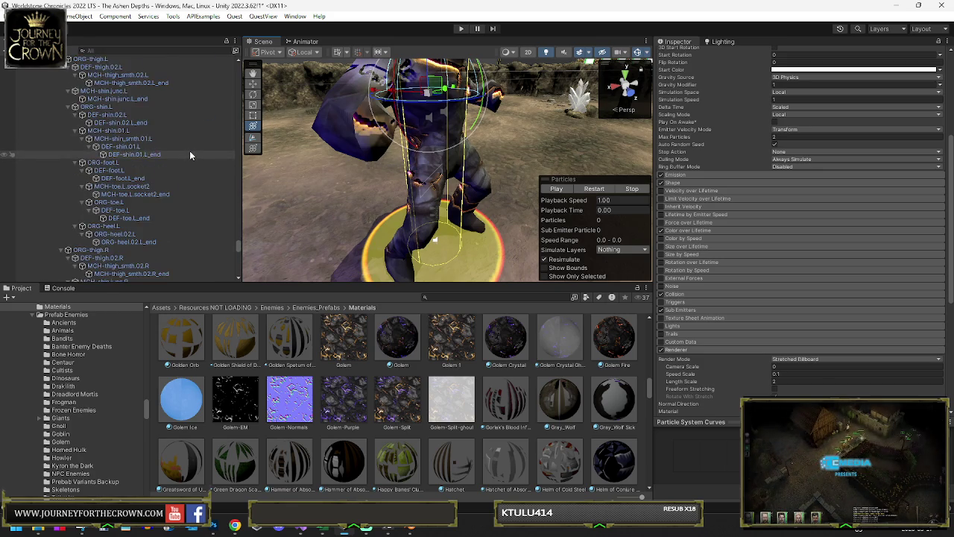
scroll(189, 149, "down", 5)
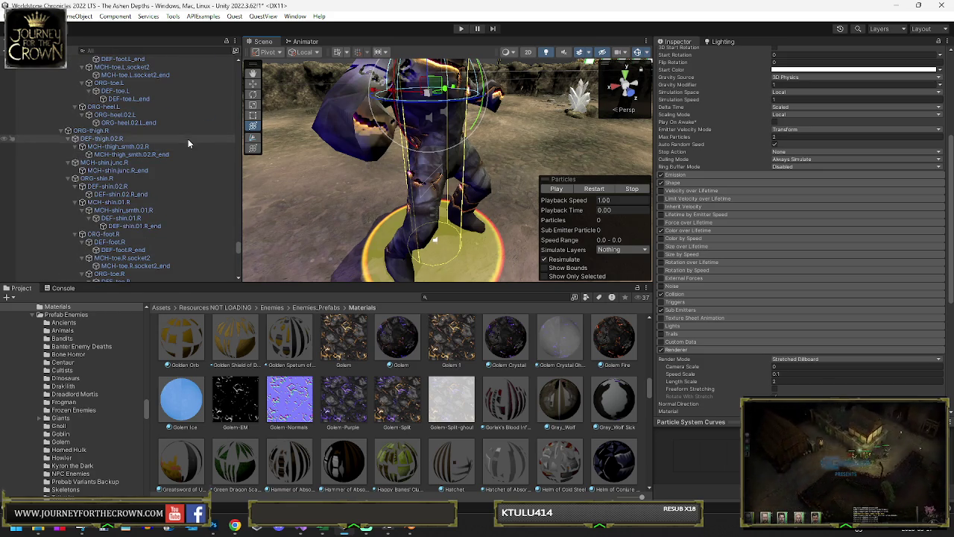
scroll(188, 140, "down", 3)
scroll(185, 143, "down", 3)
scroll(186, 142, "down", 3)
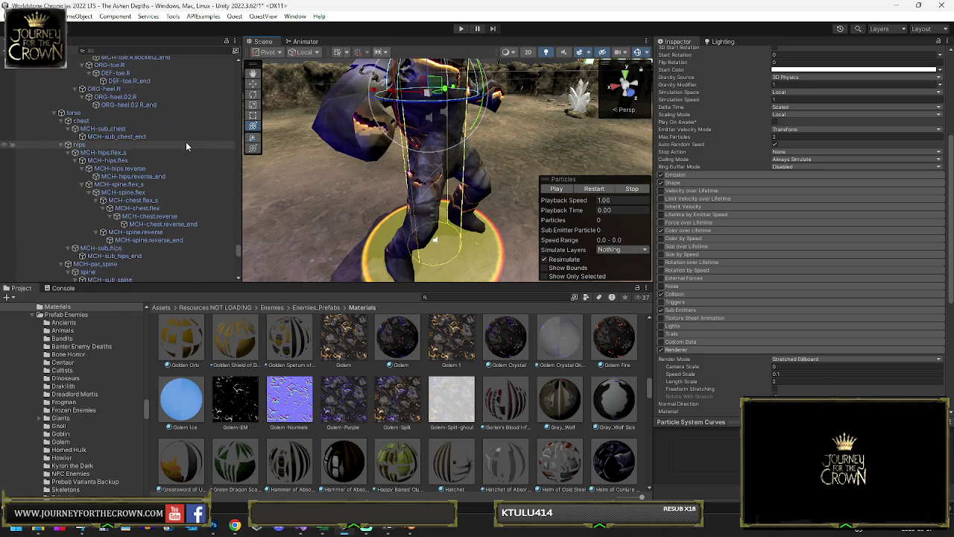
scroll(186, 147, "down", 3)
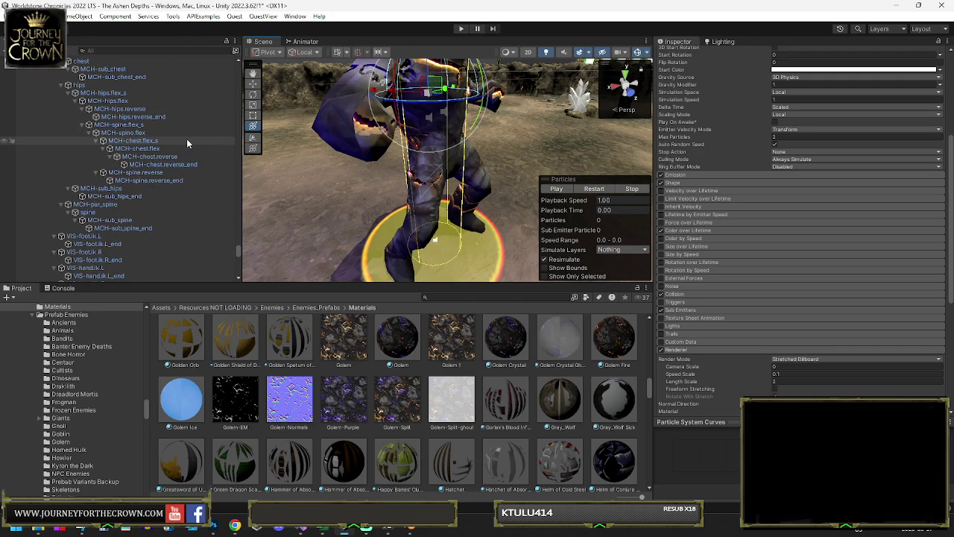
scroll(187, 139, "down", 4)
scroll(186, 137, "down", 4)
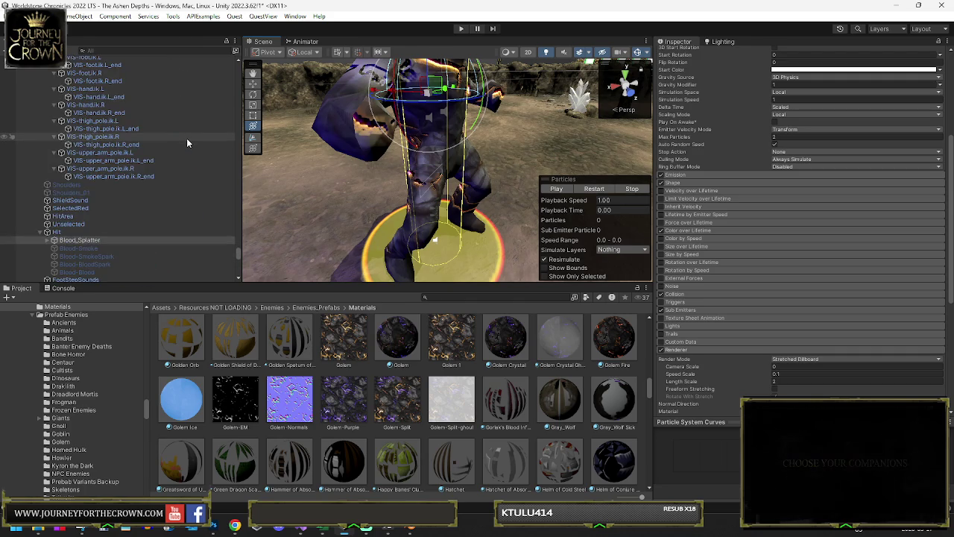
scroll(188, 142, "down", 3)
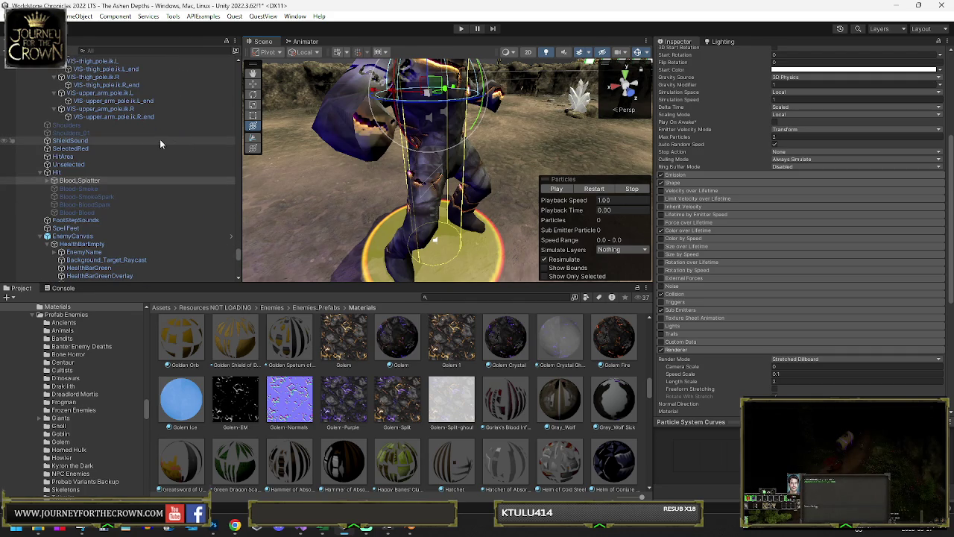
left_click(122, 110)
- Select the golem's Male_Large_Black_Hair mesh and open its Golem Fire material
scroll(123, 107, "down", 2)
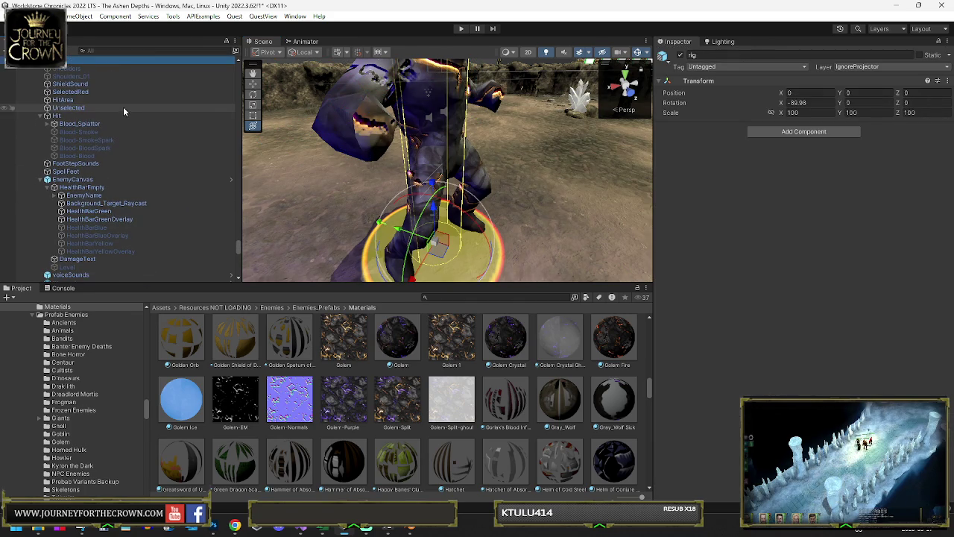
key("Left")
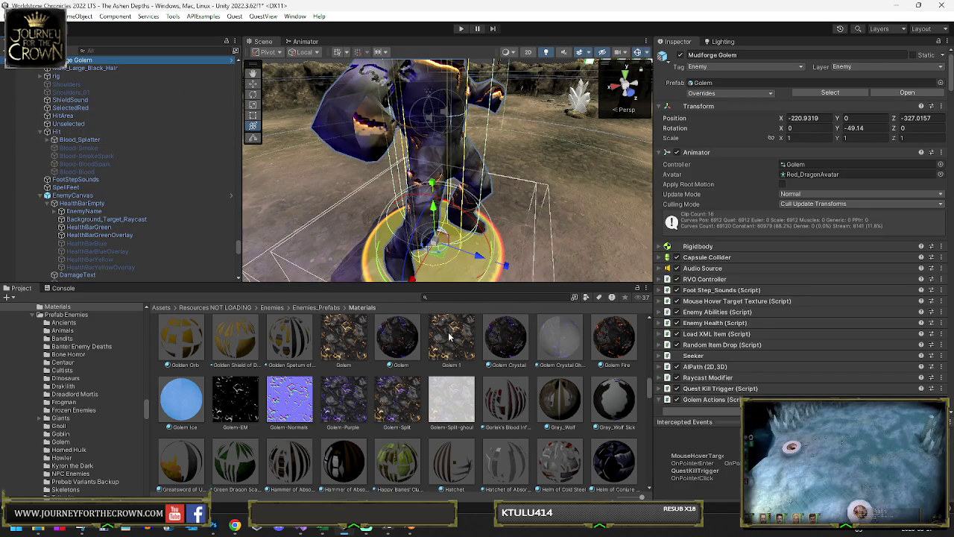
left_click(415, 98)
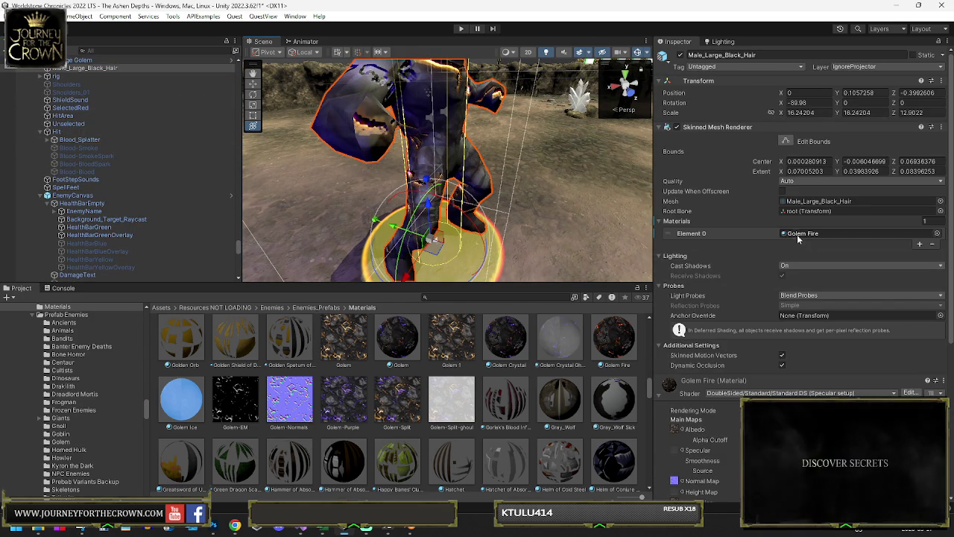
left_click(783, 234)
left_click(619, 415)
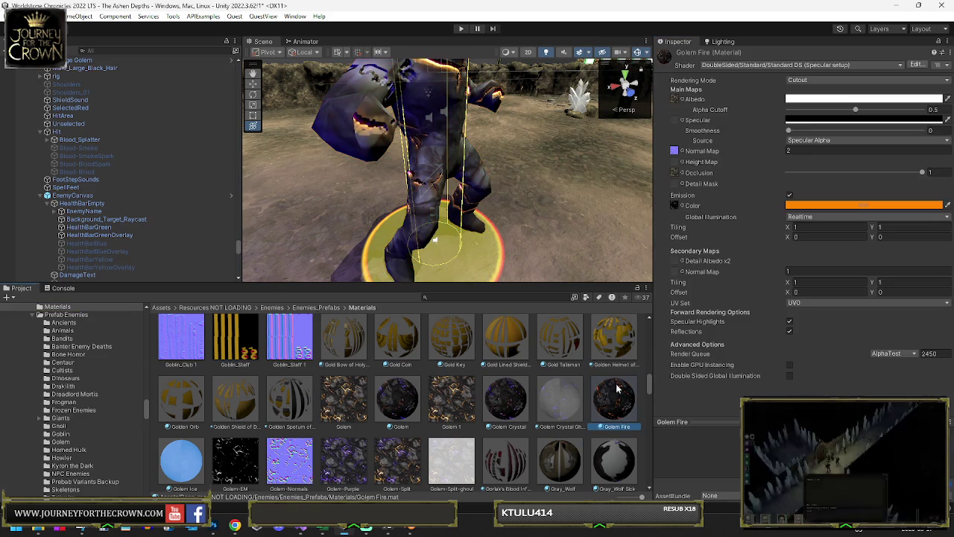
- Clear the occlusion and albedo textures from Golem Fire
left_click(674, 172)
key("Delete")
left_click(675, 100)
key("Delete")
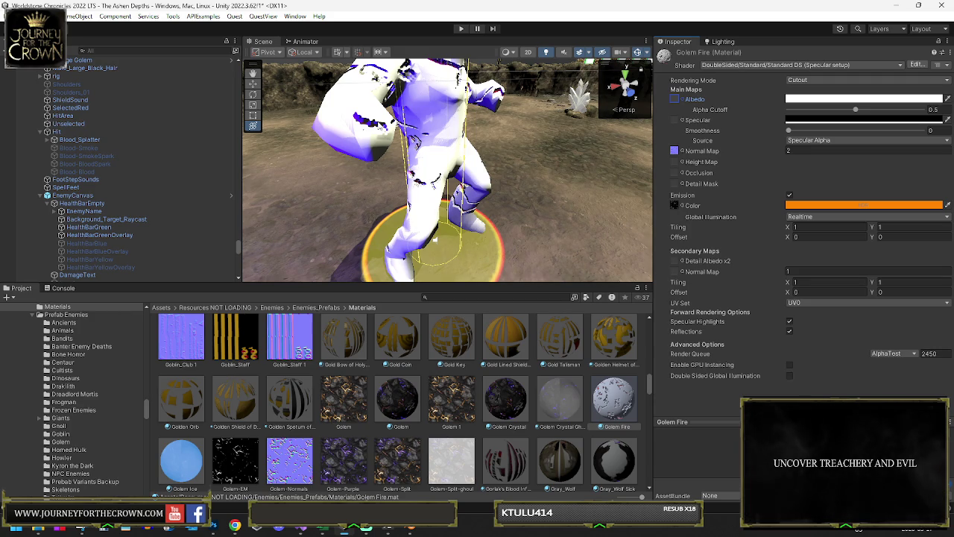
left_click_drag(258, 174, 331, 178)
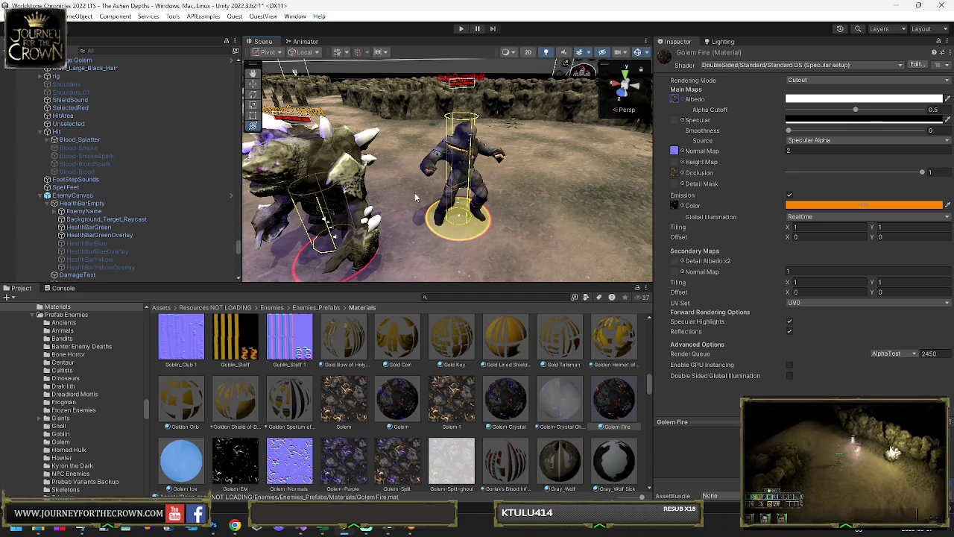
- Move the Mudforge Golem across the arena to about X -235.3, Z -335.5
left_click(457, 173)
mouse_move(457, 172)
left_mouse_down()
mouse_move(545, 200)
mouse_move(579, 194)
mouse_move(432, 194)
mouse_move(624, 168)
mouse_move(477, 178)
mouse_move(510, 194)
left_mouse_up()
key("f")
scroll(623, 168, "up", 5)
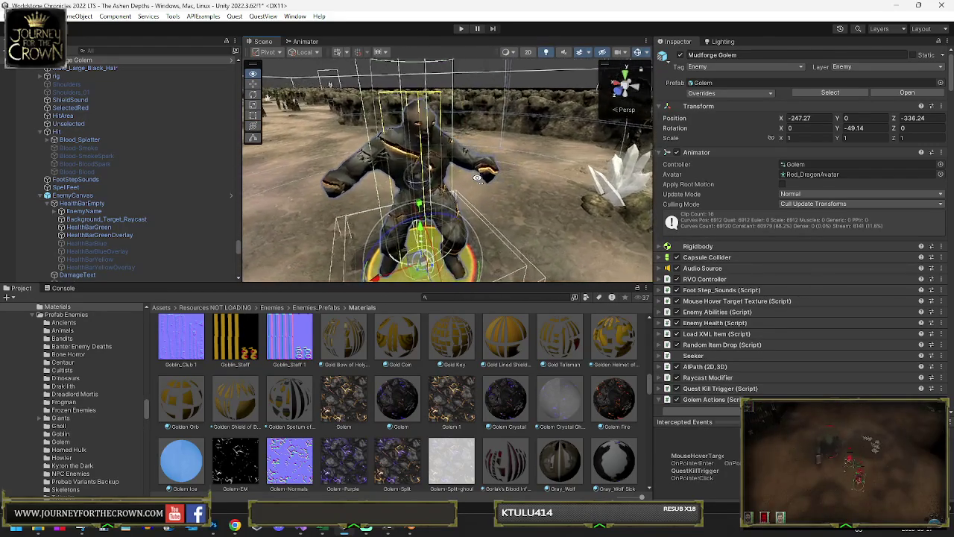
scroll(477, 178, "down", 2)
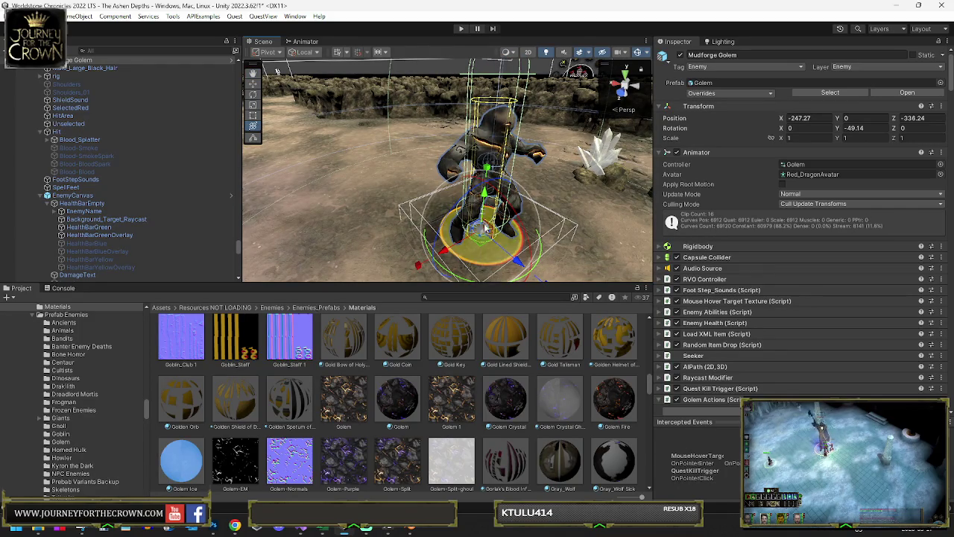
scroll(515, 172, "down", 6)
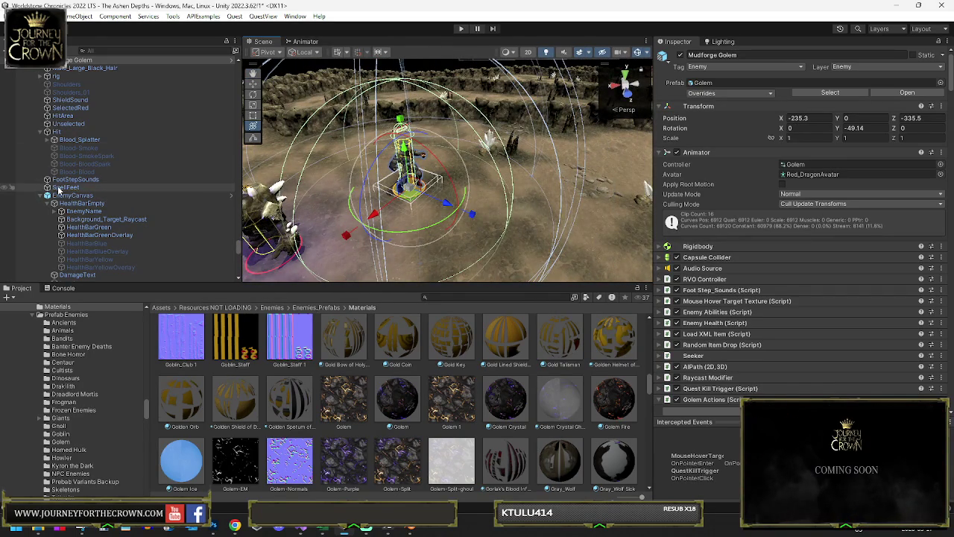
- Deactivate the golem's SelectedRed projector child, then reselect the Mudforge Golem
left_click(70, 108)
left_click(679, 54)
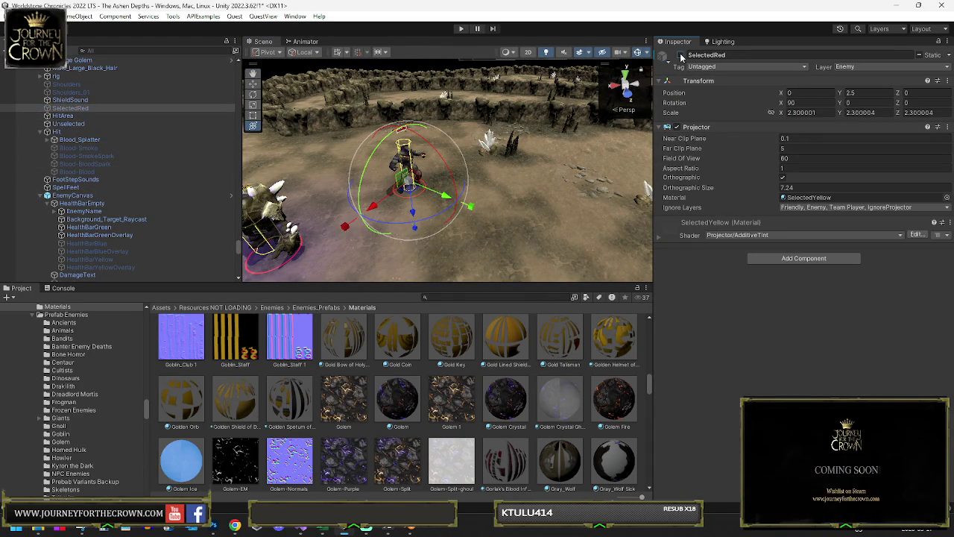
left_click(75, 60)
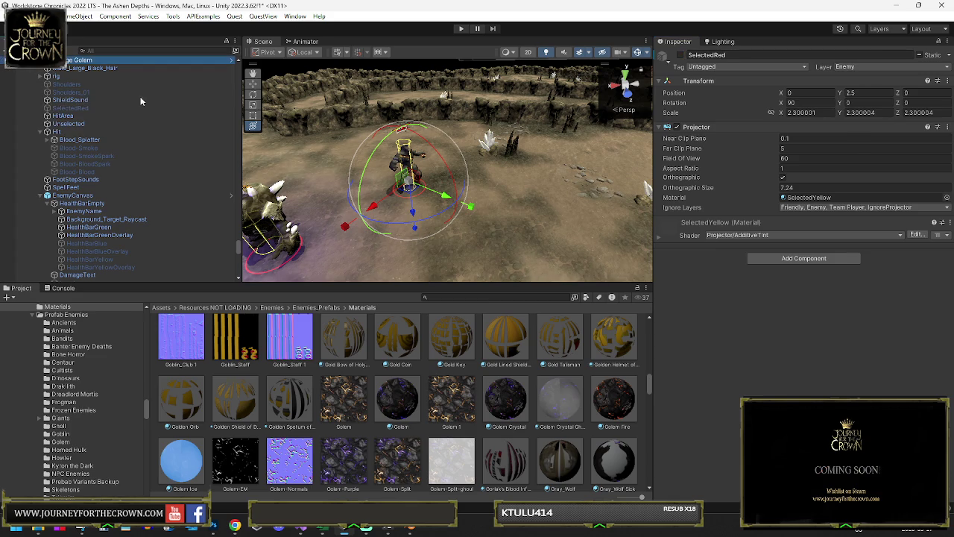
mouse_move(462, 209)
left_mouse_down()
mouse_move(500, 209)
mouse_move(542, 284)
left_mouse_up()
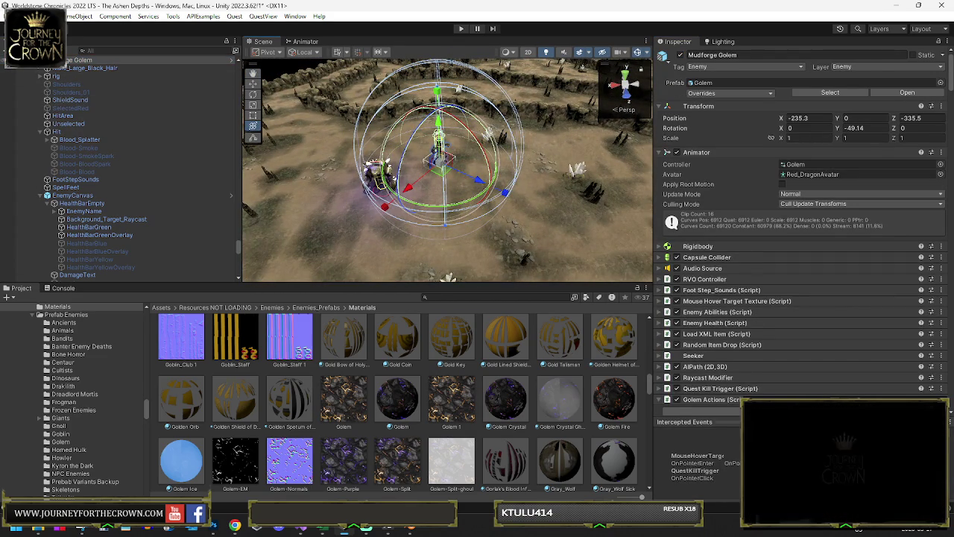
- Set the Ashen Colossus Rock_Golem's Temp Color pulse to a fully saturated orange
left_click(31, 60)
left_click(82, 68)
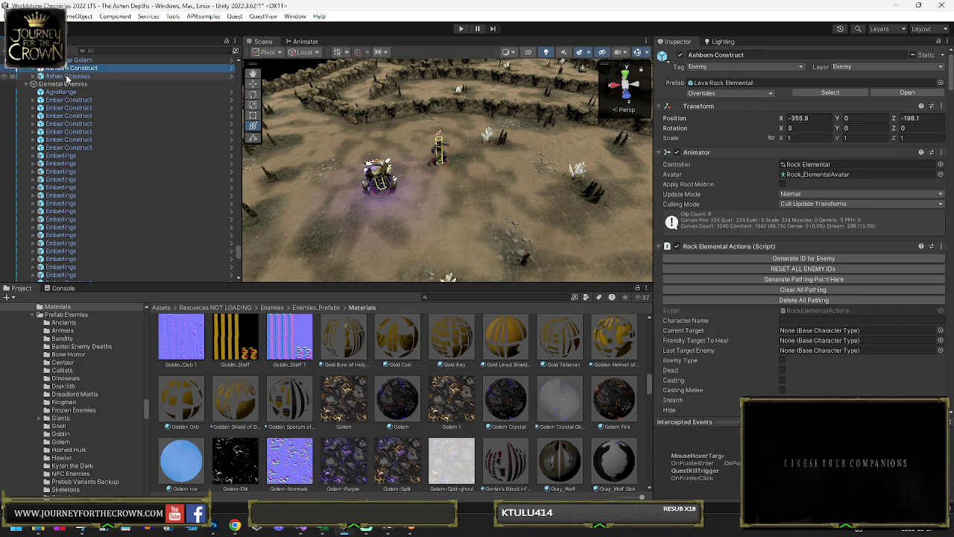
double_click(68, 76)
scroll(505, 211, "up", 5)
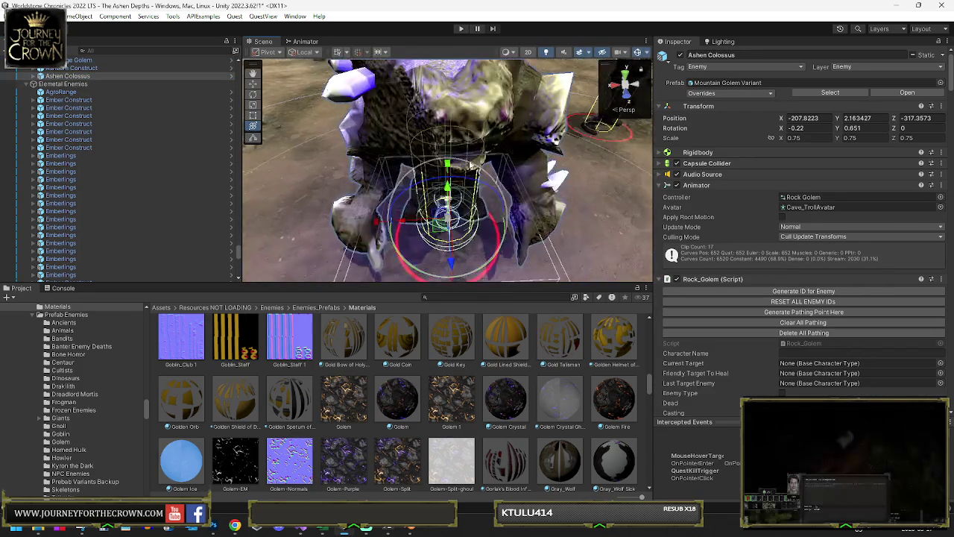
left_click(480, 157)
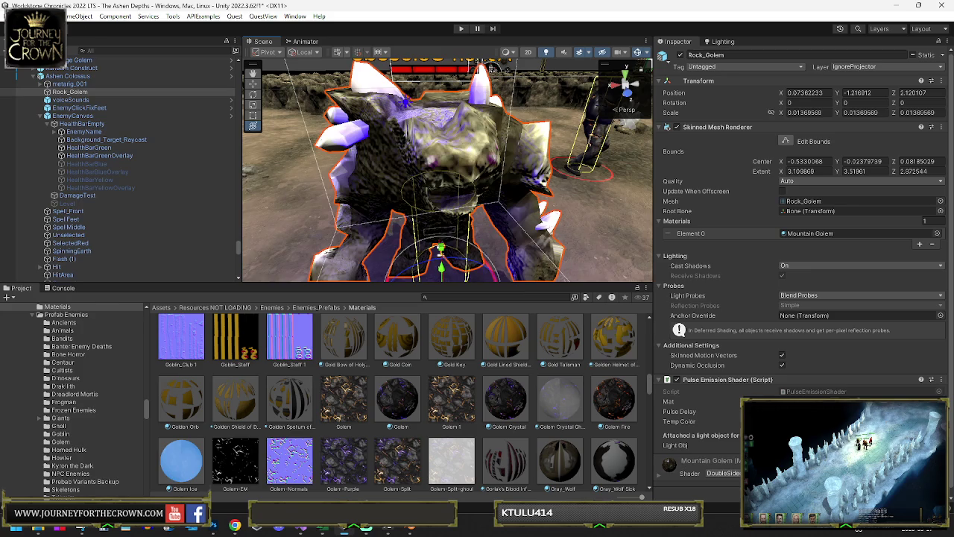
left_click(857, 421)
left_click(903, 304)
left_click(922, 316)
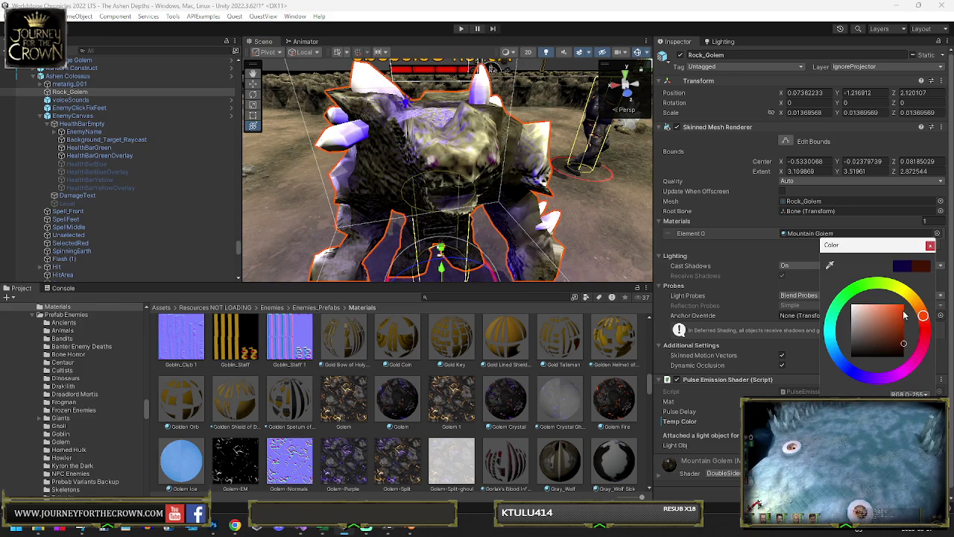
left_click(929, 245)
left_click(810, 234)
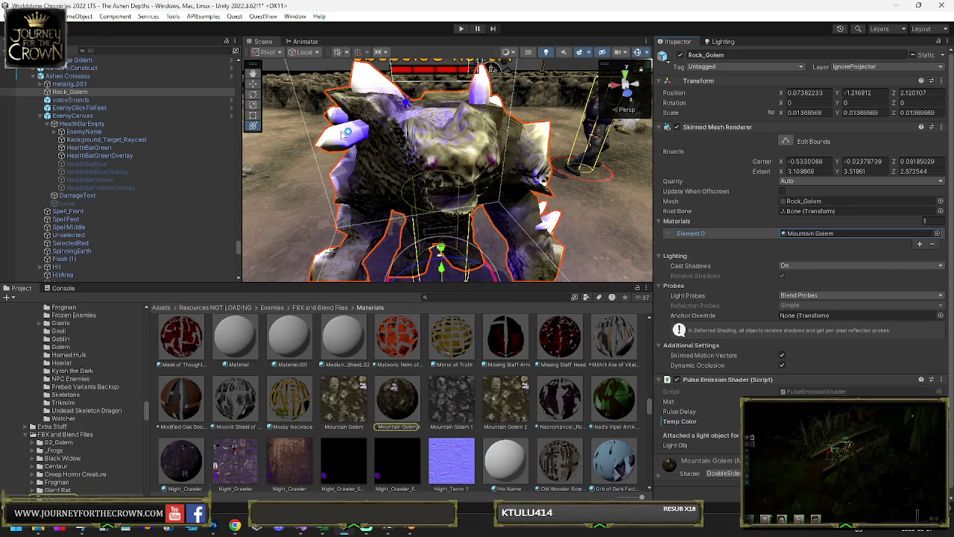
- Change the golem's Point Light (26) colour from blue to orange
left_click(41, 116)
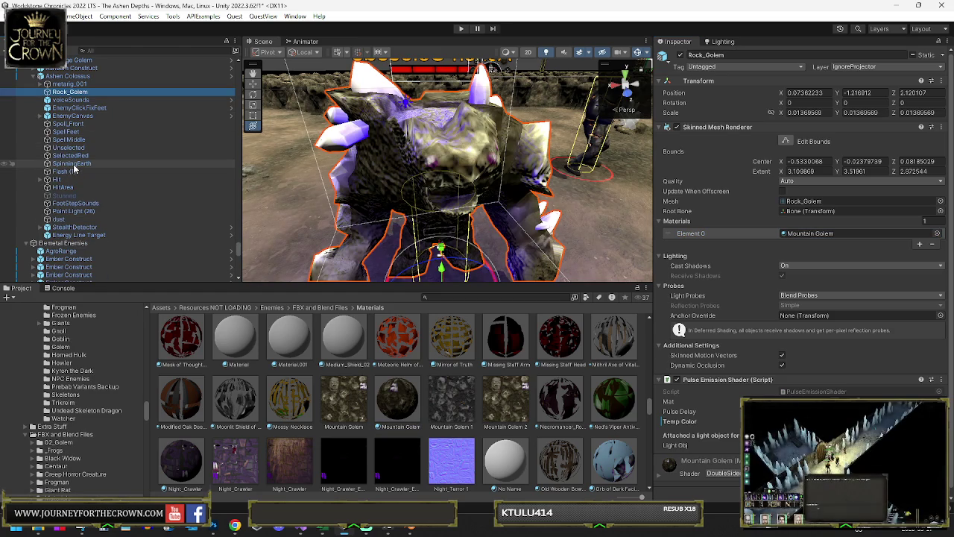
left_click(73, 211)
left_click(814, 159)
left_click_drag(913, 225, 919, 217)
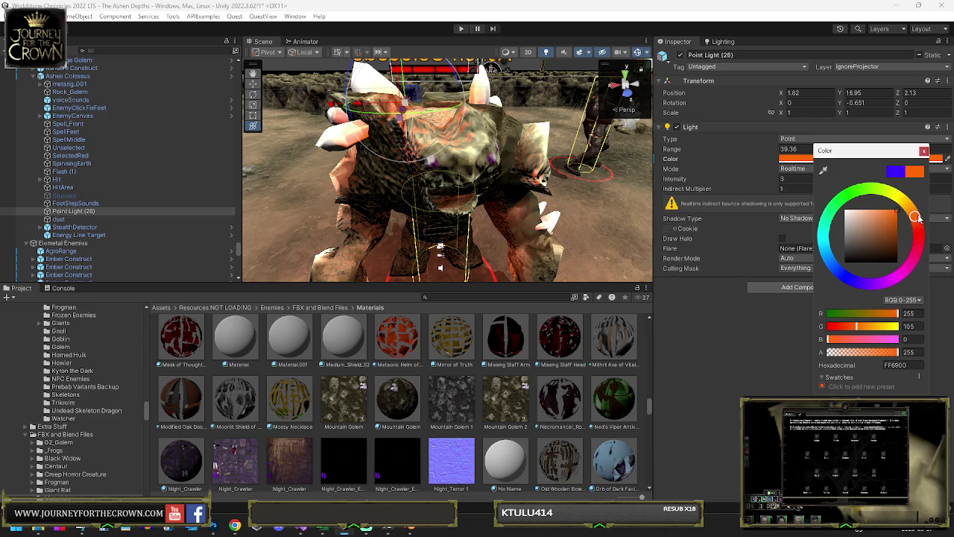
- Toggle Point Light (26) off and back on to compare the golem's lighting
left_click(926, 151)
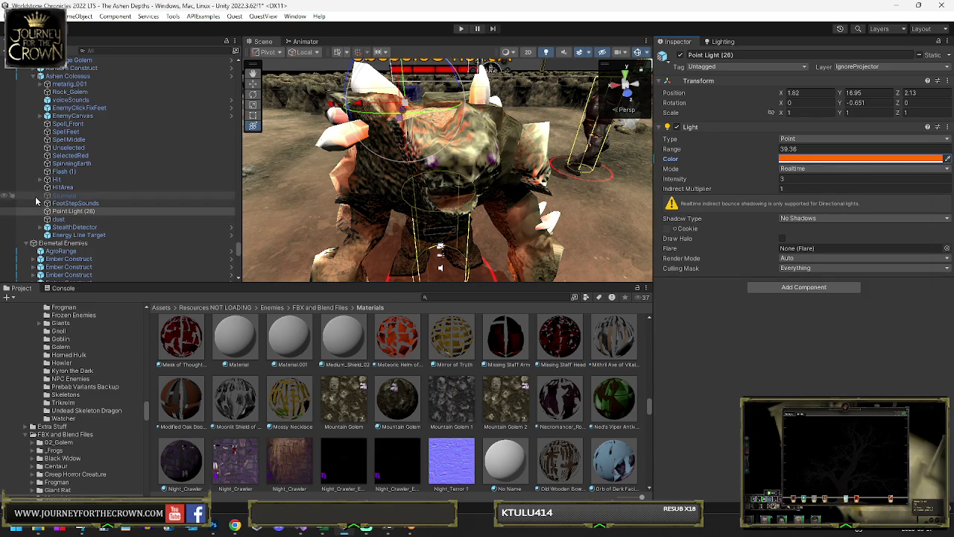
left_click(679, 55)
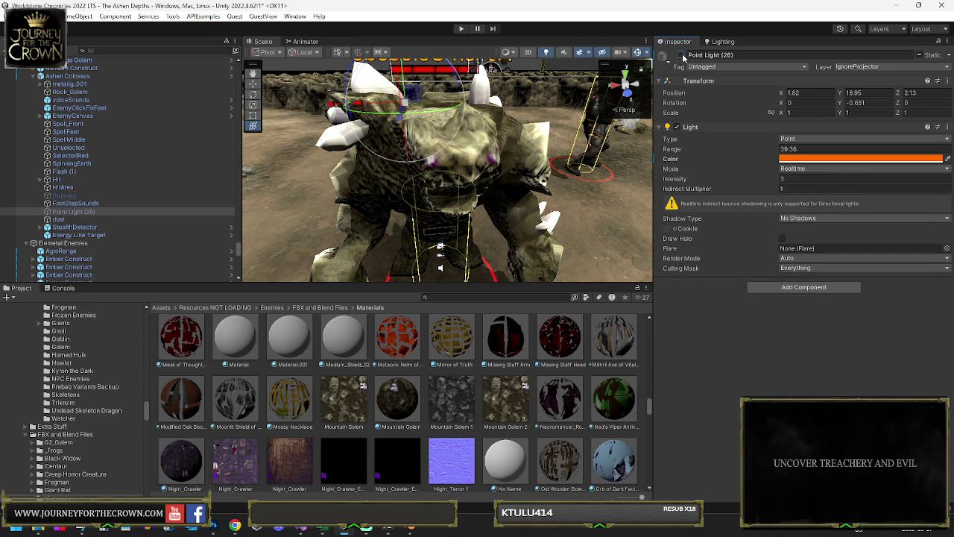
left_click(680, 55)
- Duplicate Rock_Golem's Mountain Golem material and name the copy 'Mountain Fire Golem'
left_click(483, 162)
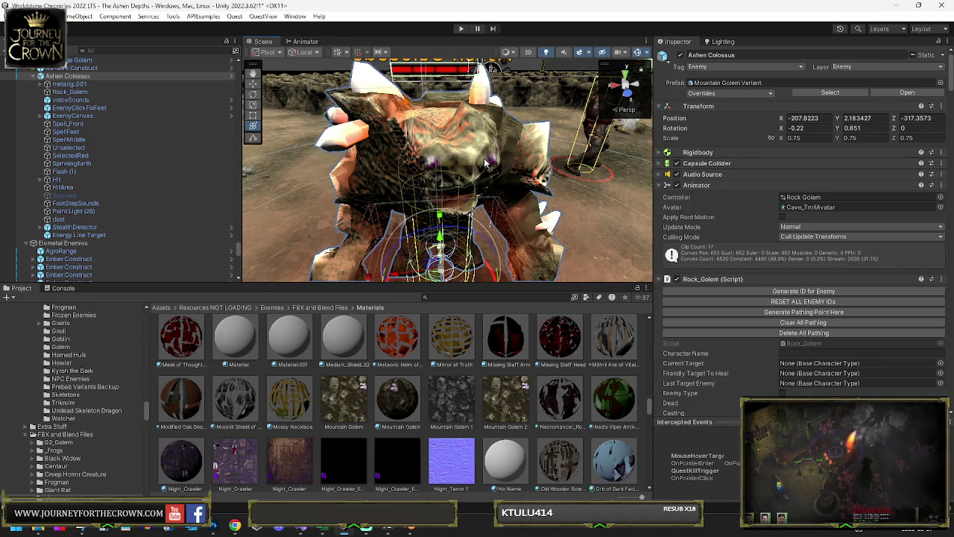
left_click(414, 155)
left_click(801, 234)
left_click(393, 408)
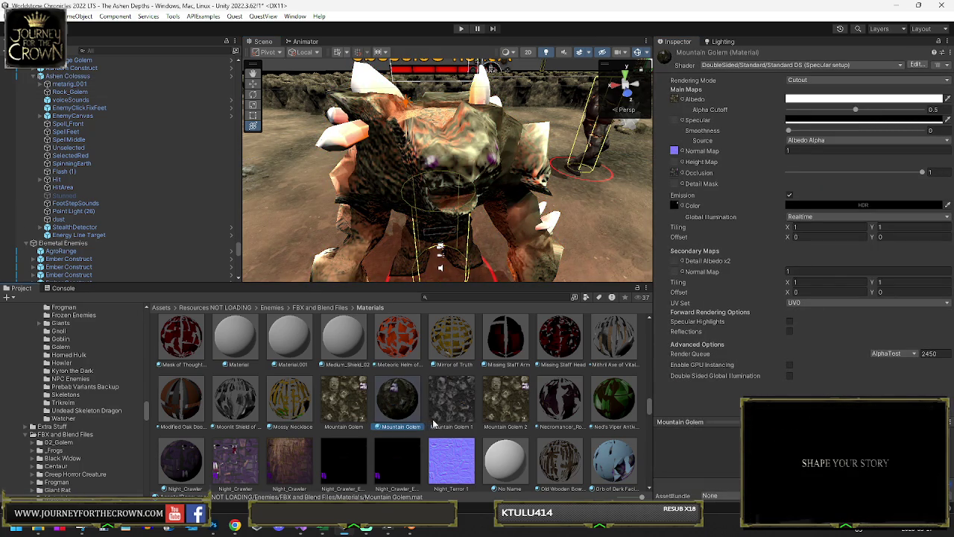
key("ctrl+d")
left_click(507, 430)
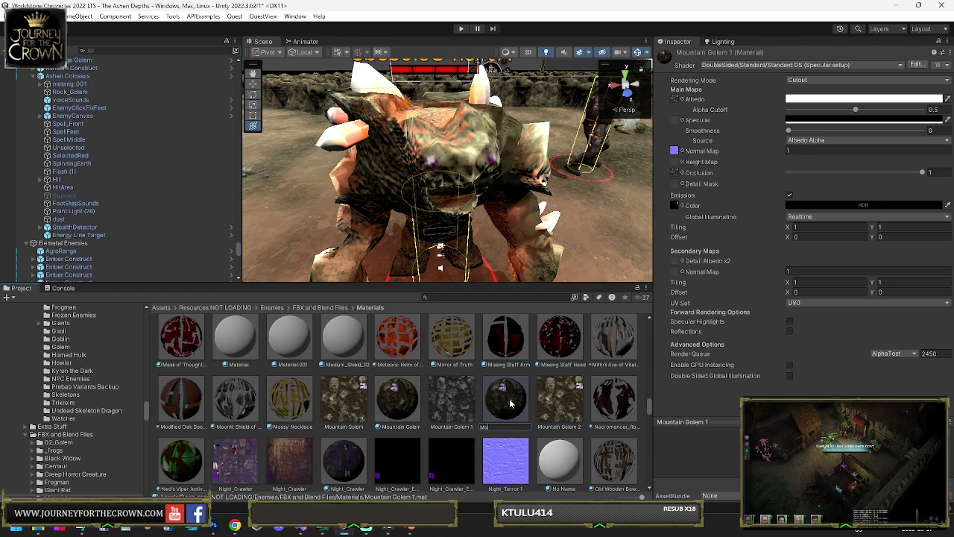
type("untain Fire Golem")
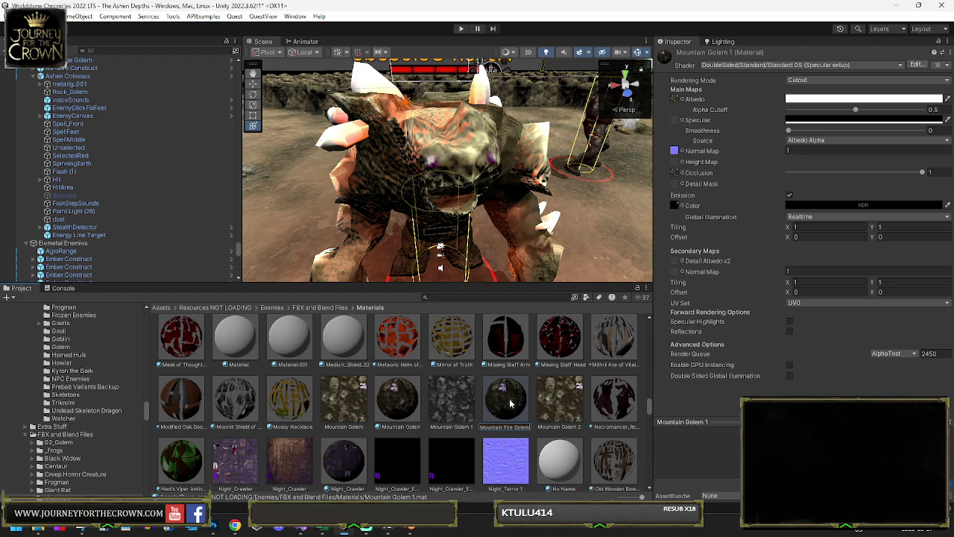
key("Return")
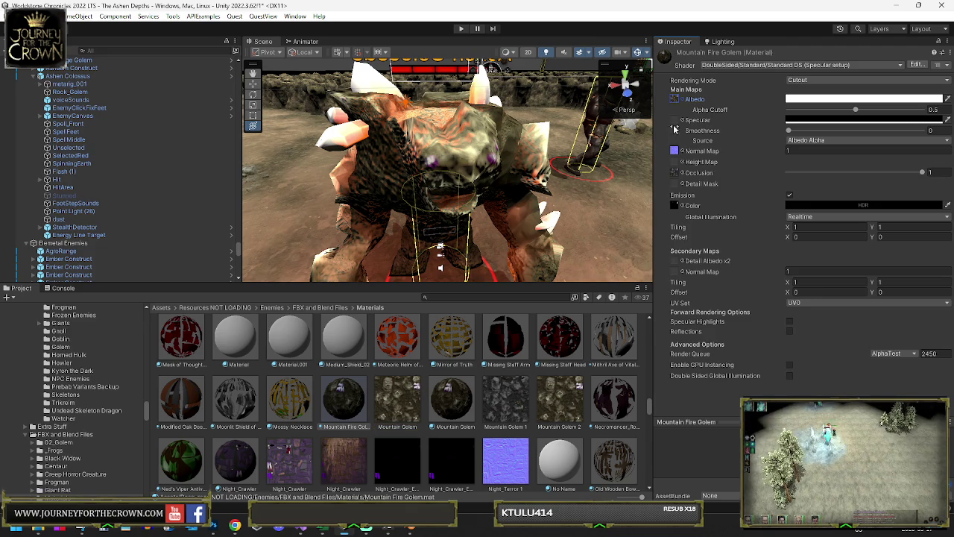
- Duplicate the Mountain Golem texture and rename the copy 'Mountain Fire Golem'
left_click(398, 406)
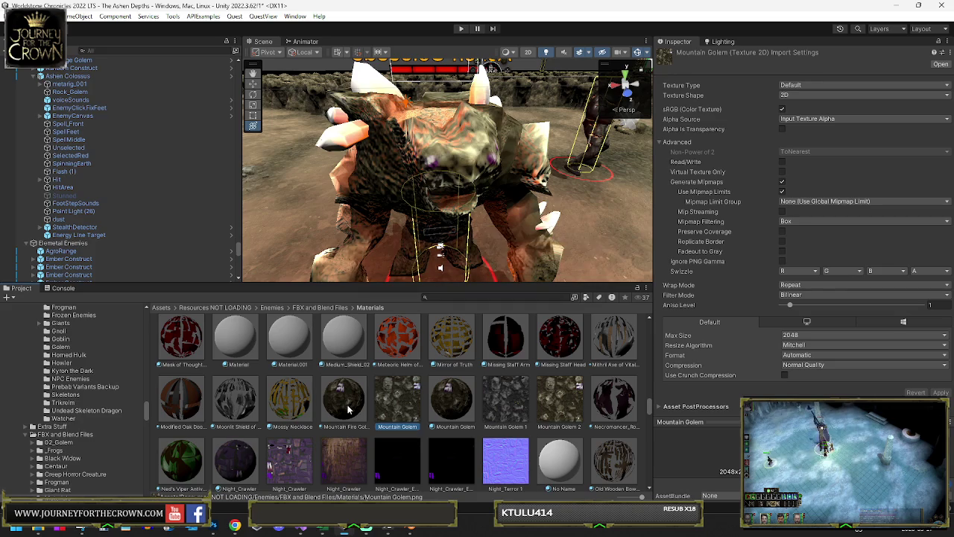
key("ctrl+d")
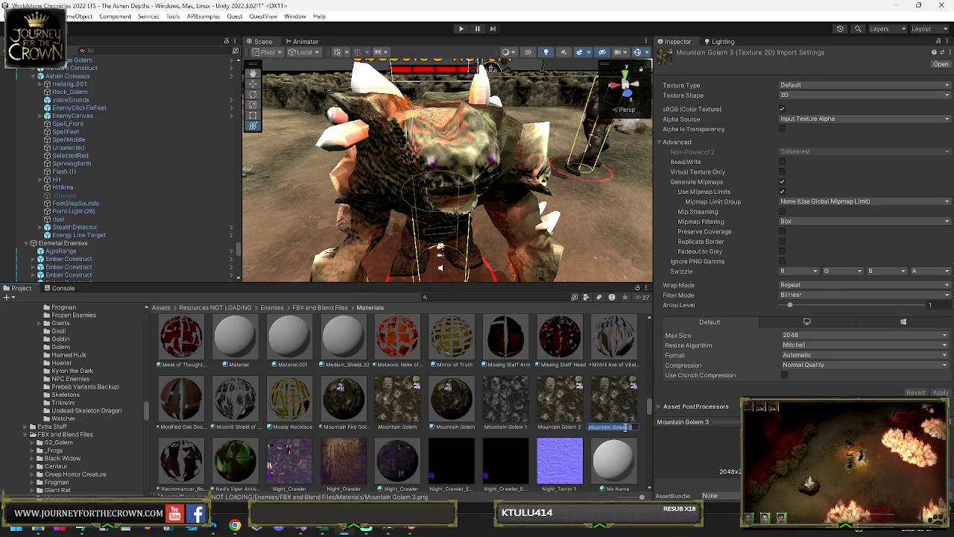
type("Mountain Fire Golem")
key("Return")
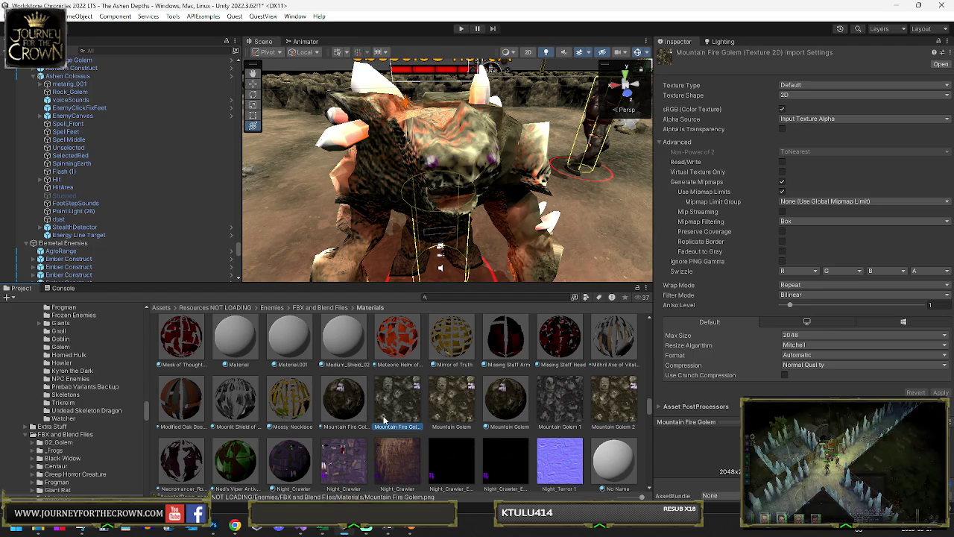
- Make the Mountain Fire Golem texture the material's albedo and view the image
mouse_move(344, 402)
left_mouse_down()
mouse_move(358, 408)
mouse_move(565, 221)
left_mouse_up()
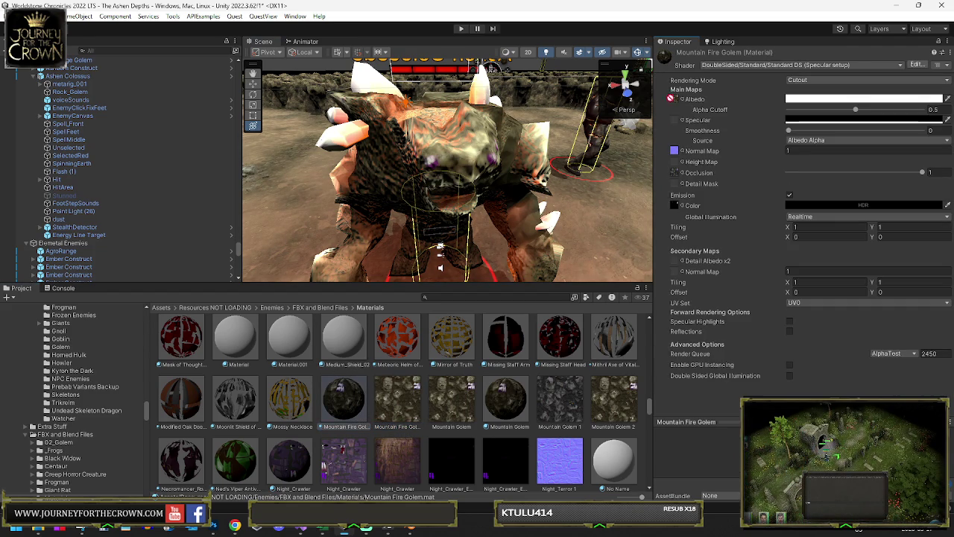
left_click_drag(670, 98, 670, 105)
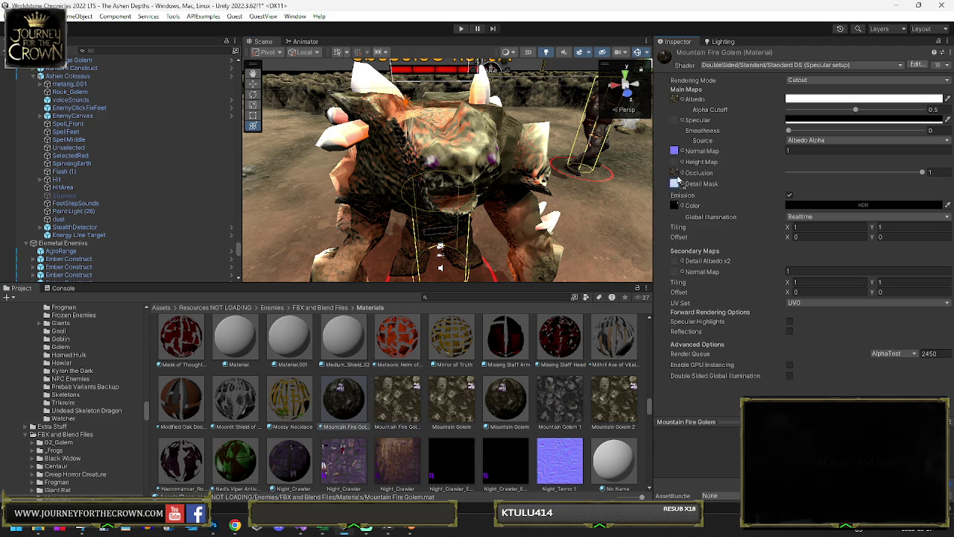
double_click(397, 399)
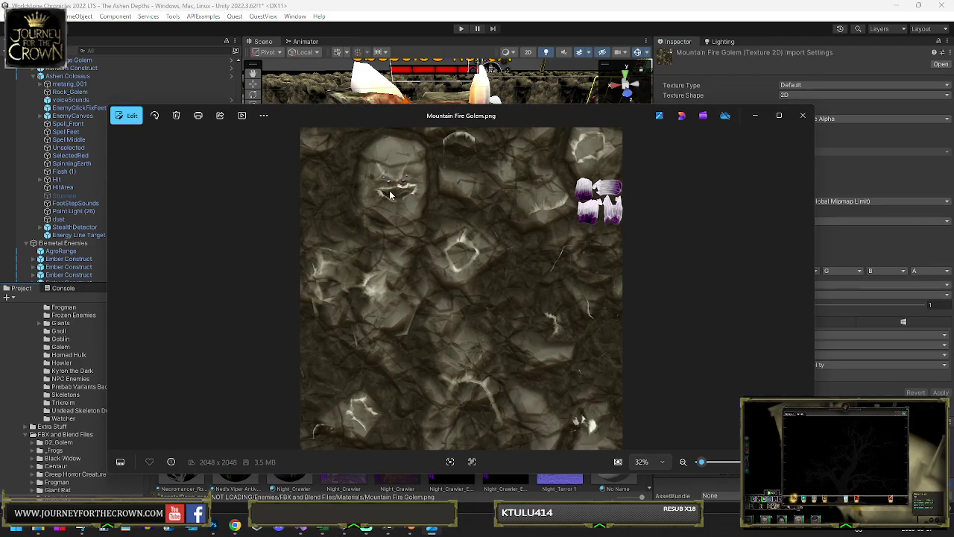
left_click(802, 115)
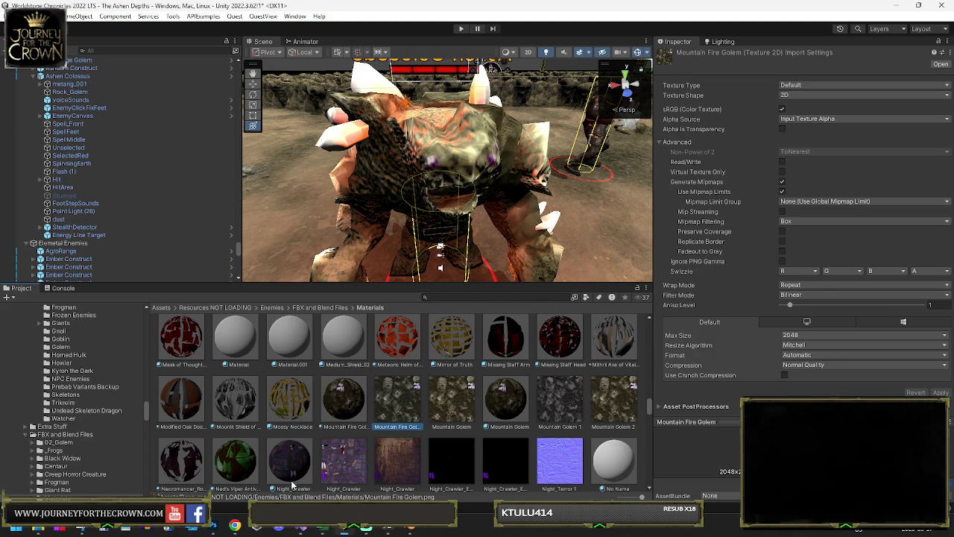
- Reimport the Mountain Fire Golem texture, apply its material to the golem, and open Color Balance
left_click(214, 528)
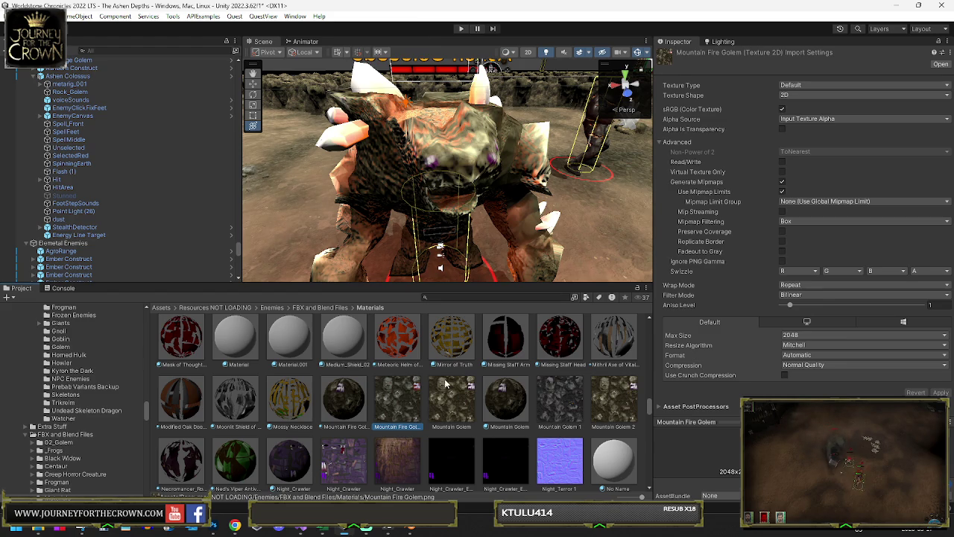
left_click(348, 408)
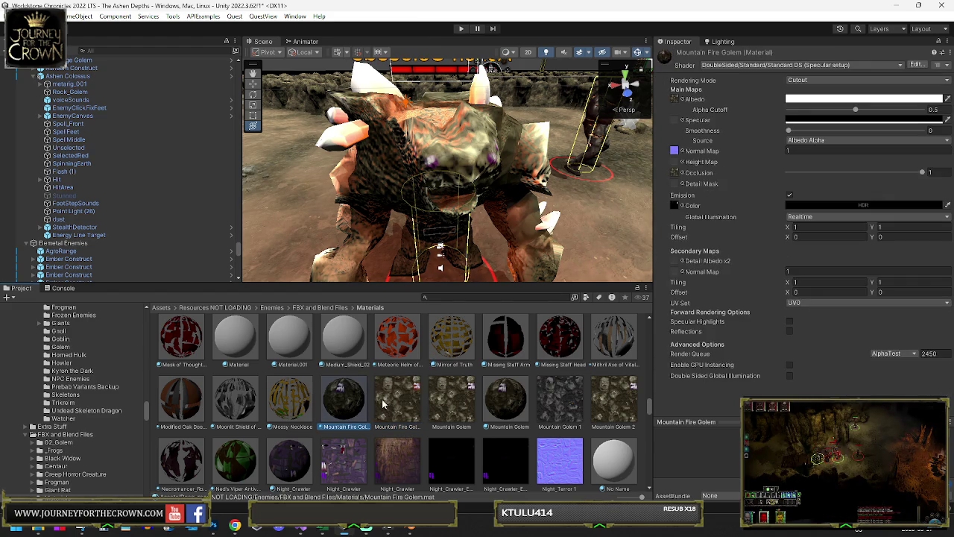
left_click_drag(383, 403, 465, 181)
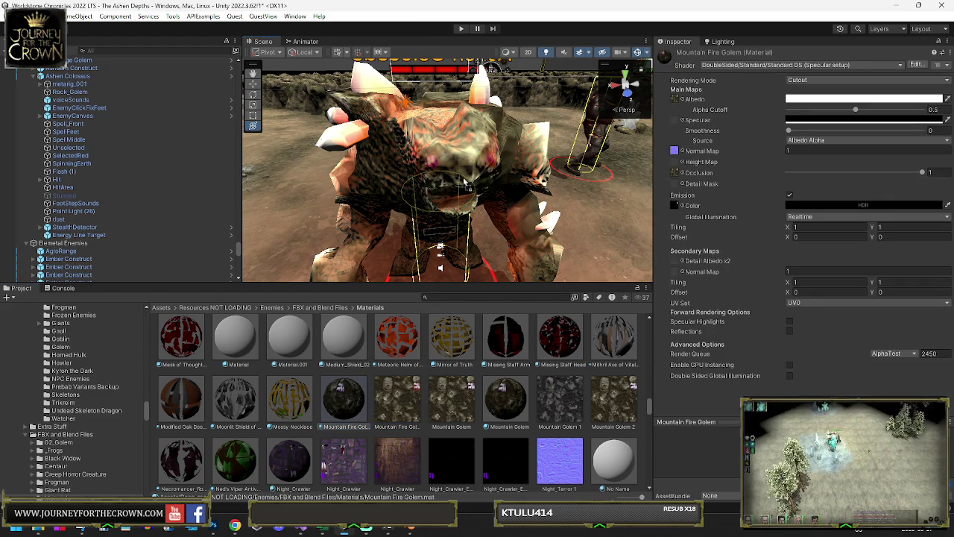
mouse_move(465, 182)
left_mouse_down()
mouse_move(561, 197)
mouse_move(415, 165)
mouse_move(275, 153)
left_mouse_up()
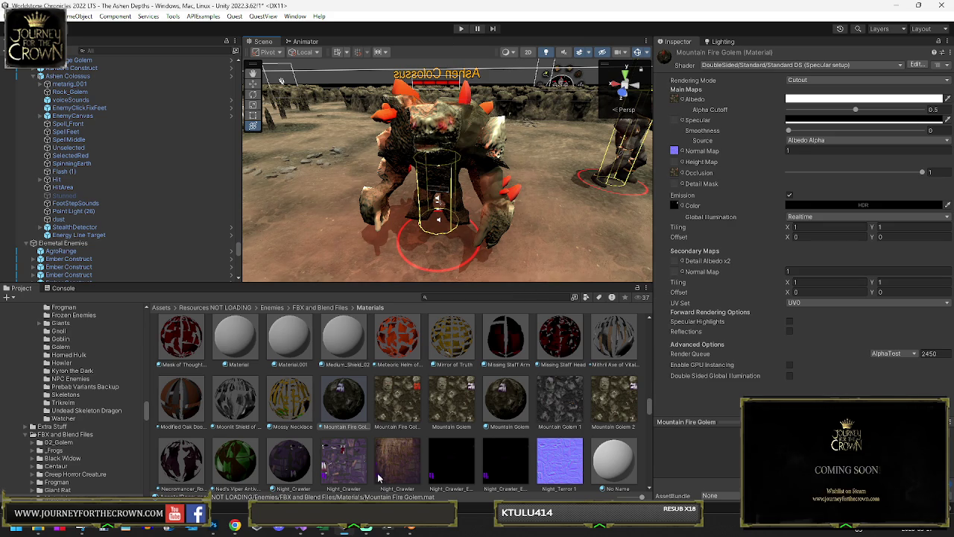
mouse_move(341, 530)
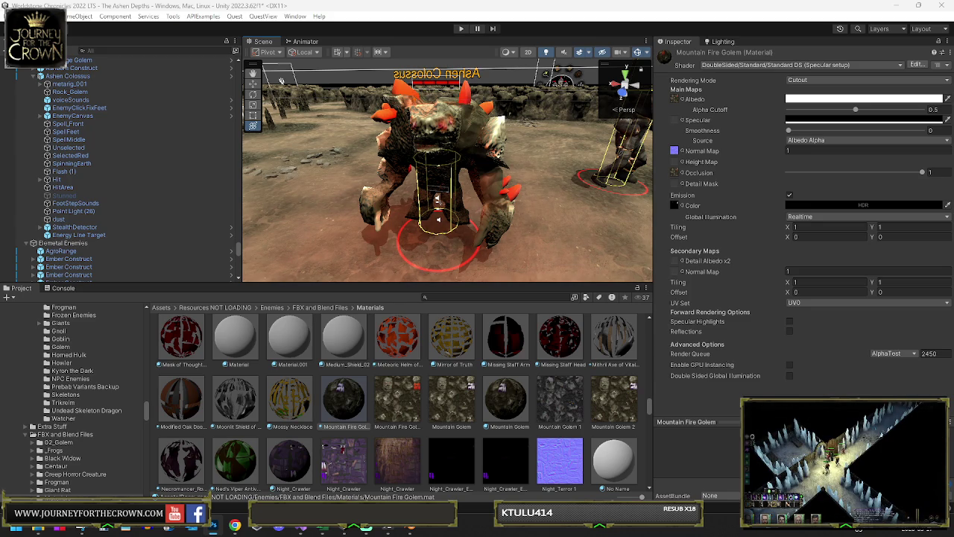
key("ctrl+b")
- Set the midtone Color Balance levels to +100, +13, -100 and confirm
mouse_move(179, 199)
left_mouse_down()
mouse_move(123, 201)
mouse_move(233, 197)
mouse_move(172, 198)
mouse_move(237, 185)
left_mouse_up()
left_click_drag(175, 209, 93, 216)
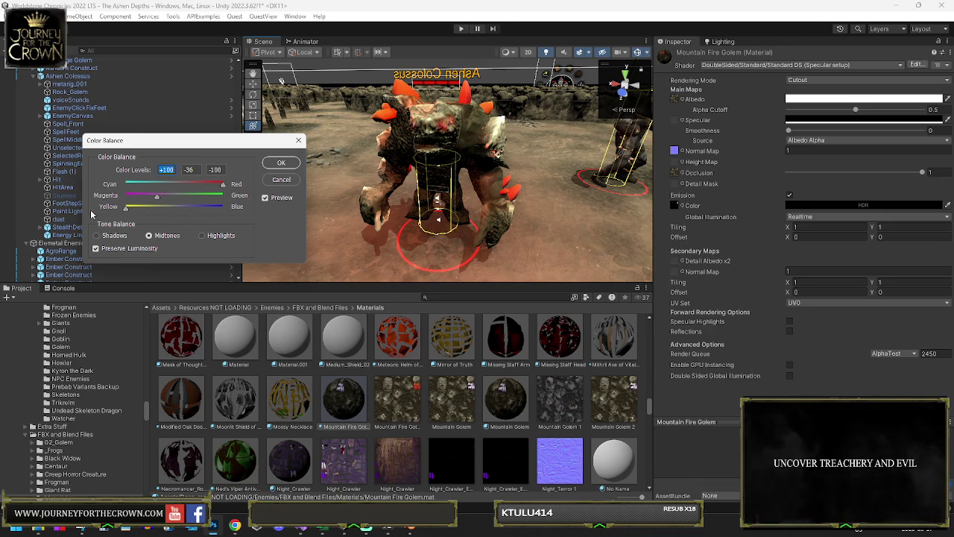
mouse_move(159, 199)
left_mouse_down()
mouse_move(237, 202)
mouse_move(181, 201)
left_mouse_up()
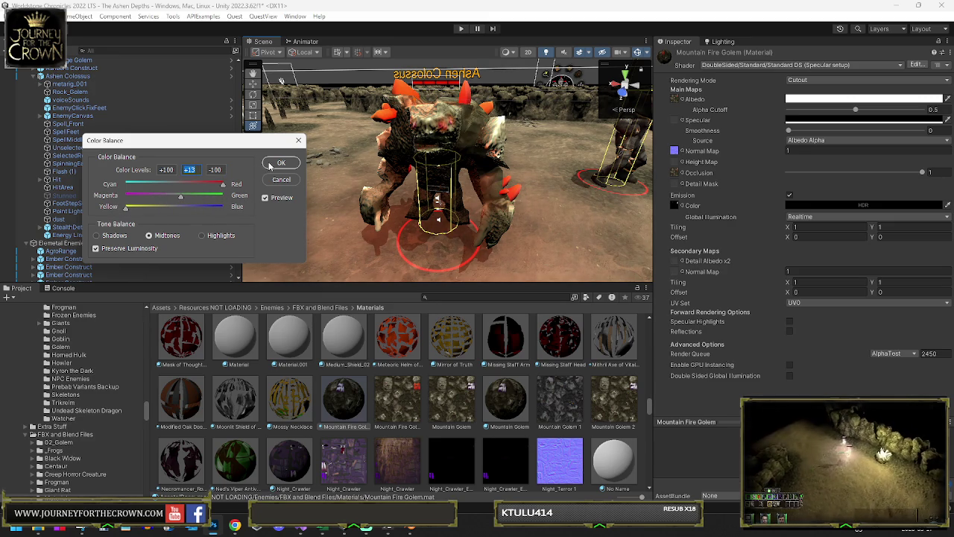
left_click(281, 162)
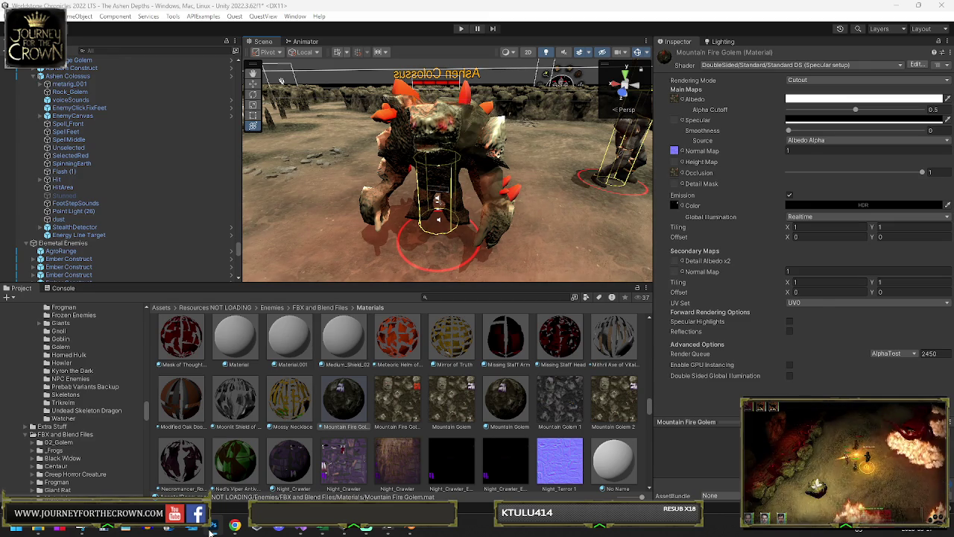
left_click_drag(360, 255, 318, 177)
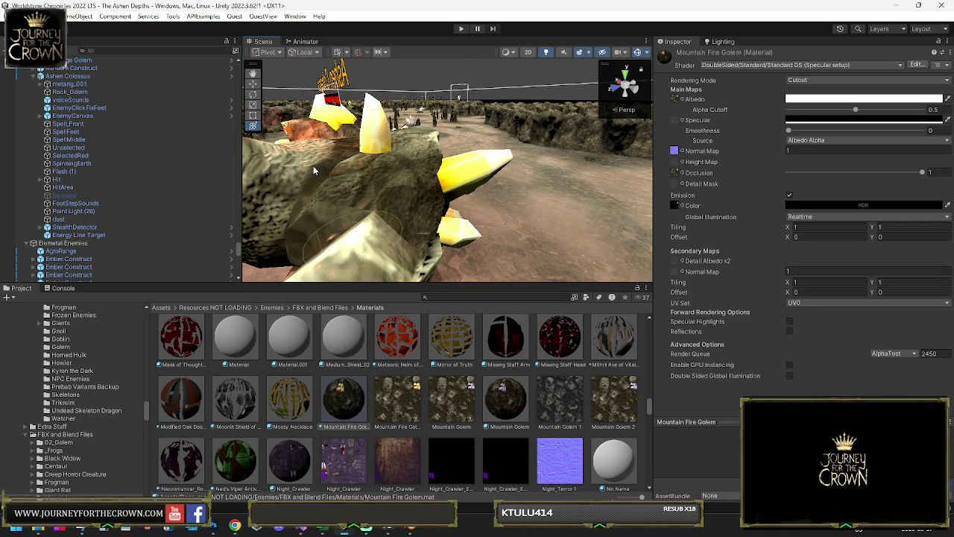
mouse_move(314, 171)
left_mouse_down()
mouse_move(604, 197)
mouse_move(599, 210)
mouse_move(558, 206)
left_mouse_up()
scroll(540, 205, "up", 5)
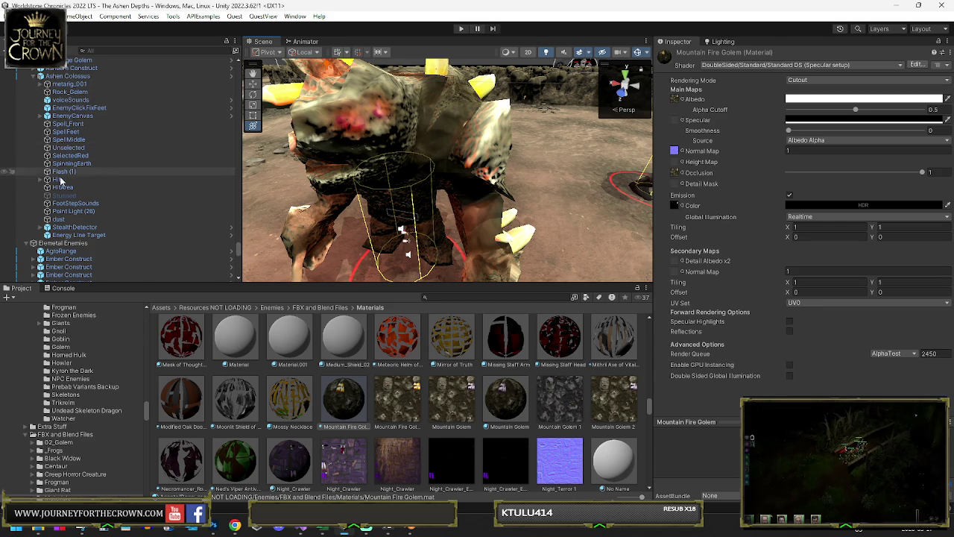
left_click(73, 211)
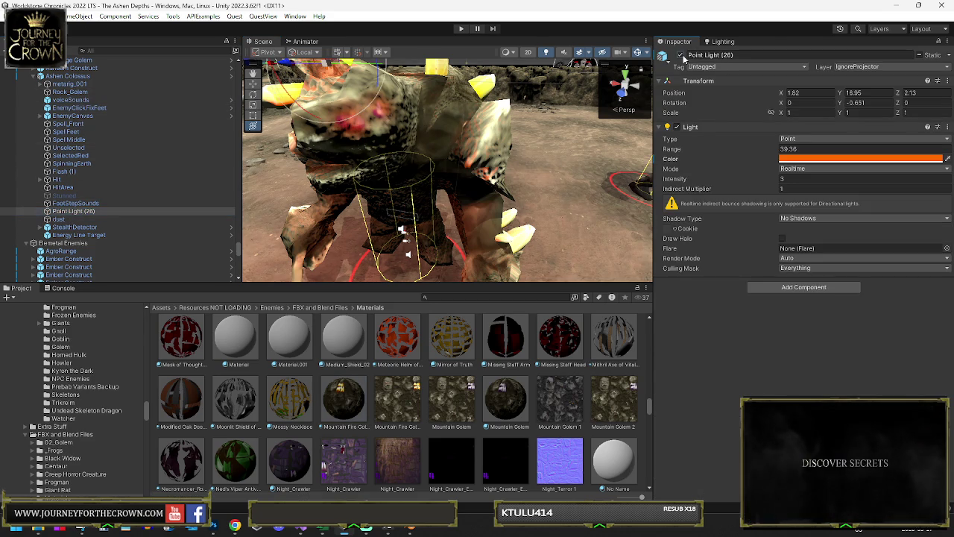
- Scroll the Hierarchy to bring up Point Light (26) beside the golem
scroll(533, 136, "down", 10)
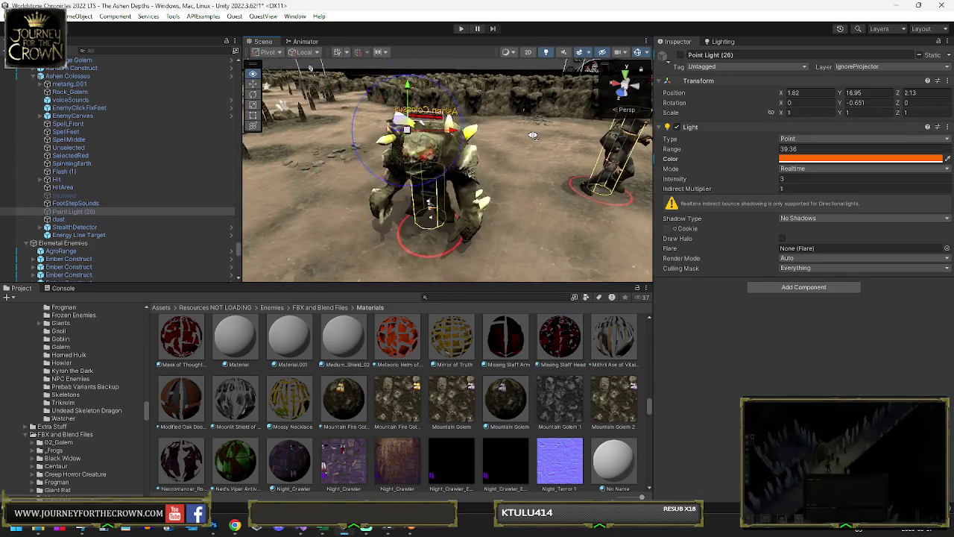
scroll(532, 136, "up", 5)
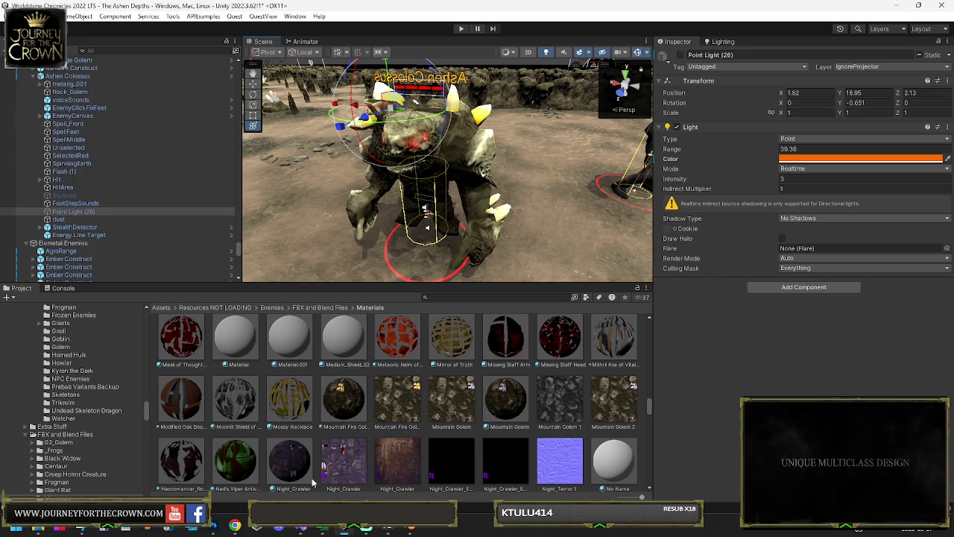
mouse_move(409, 529)
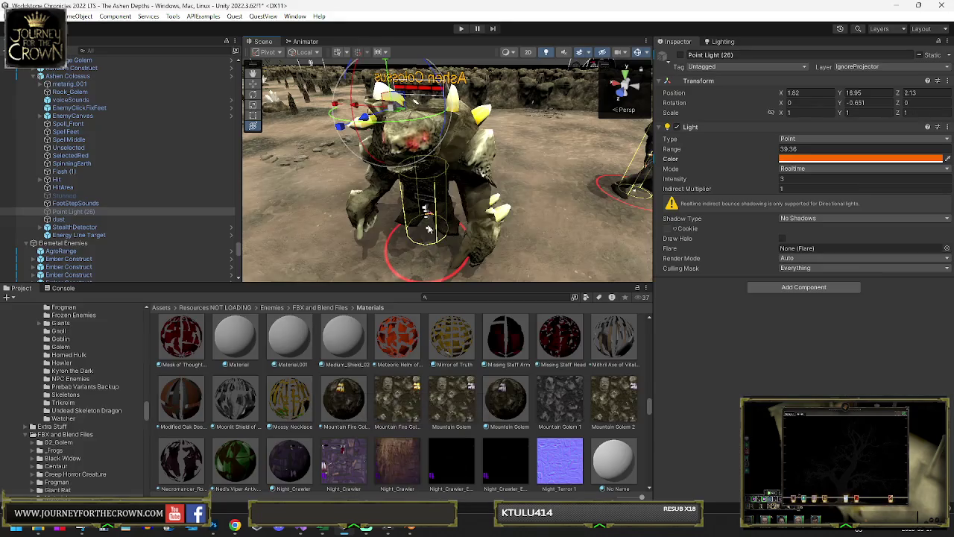
- Close the Blender window with Tall_Boots and return to the Worldstone Chronicles Unity project
key("alt+Tab")
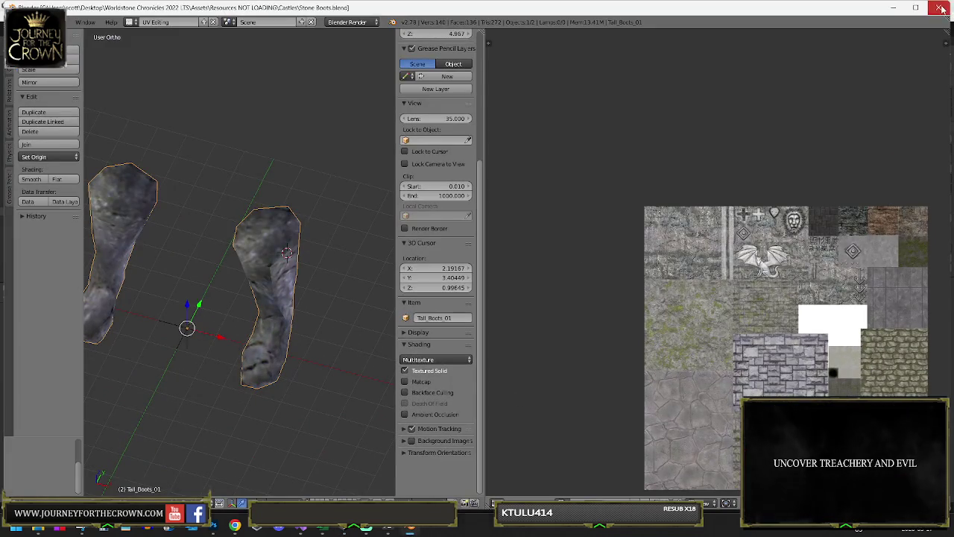
left_click(942, 8)
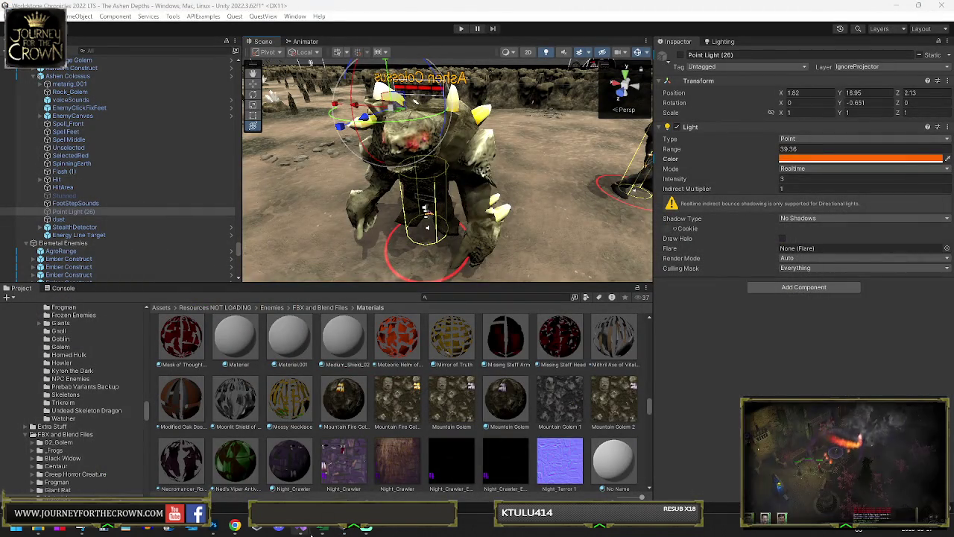
mouse_move(305, 532)
mouse_move(316, 474)
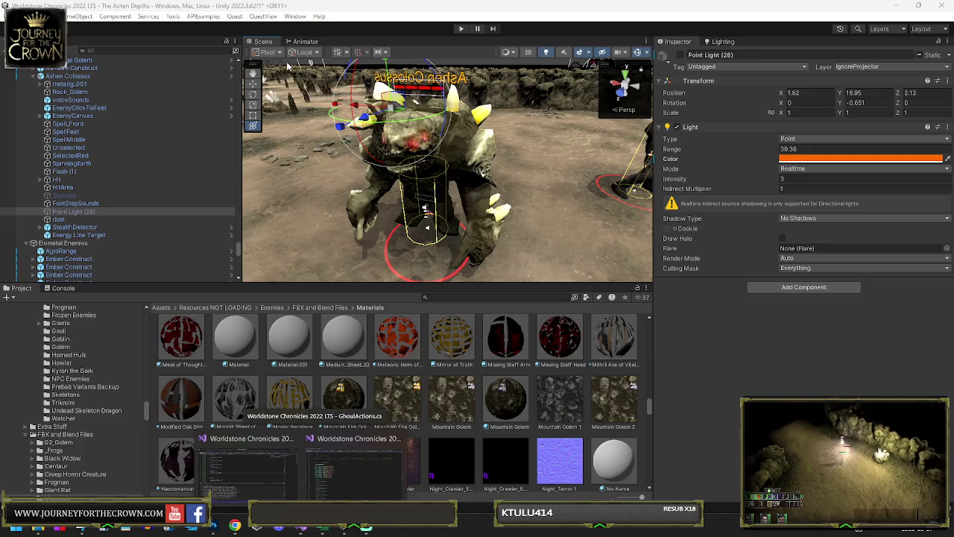
left_click(316, 474)
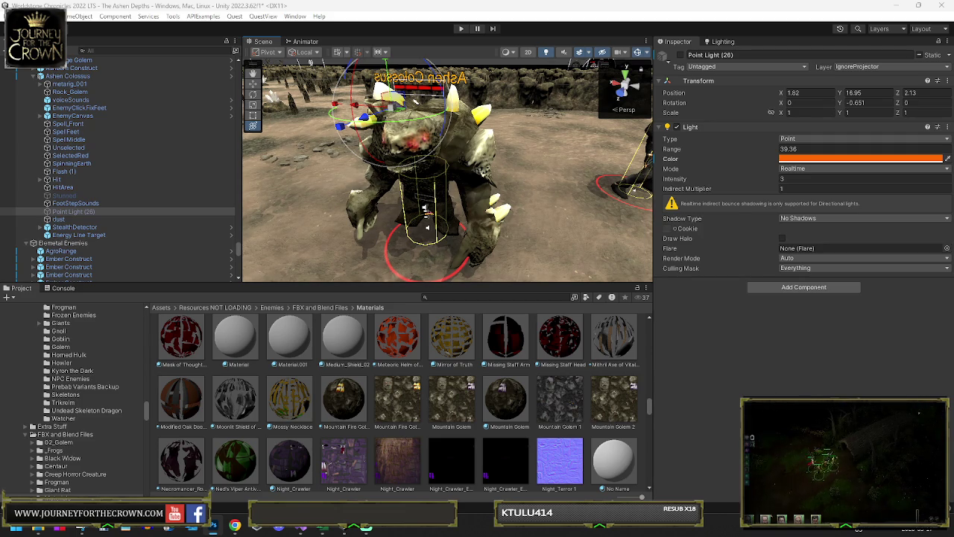
- Apply a Color Balance of Cyan–Red +53 and Yellow–Blue +68 to the midtones
key("ctrl+b")
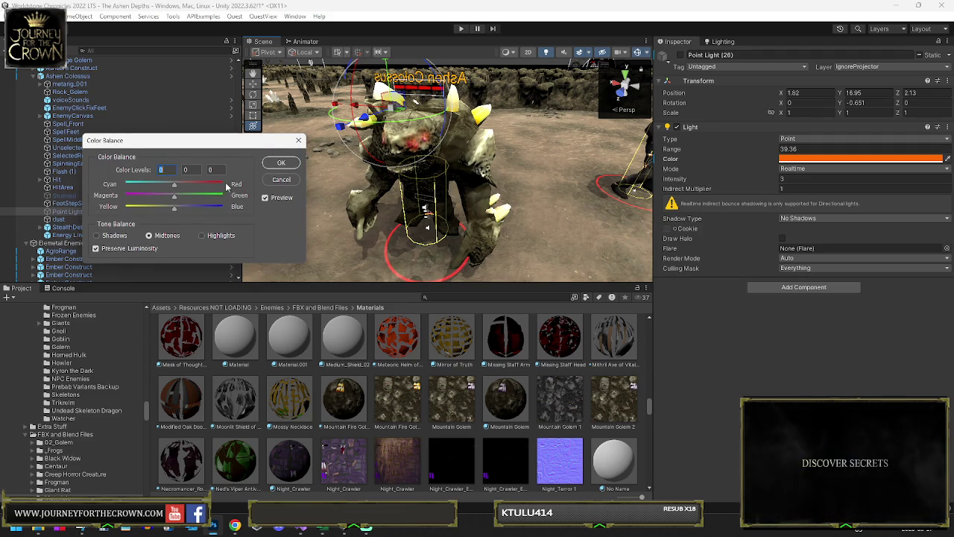
mouse_move(125, 184)
left_mouse_down()
mouse_move(222, 187)
mouse_move(163, 216)
left_mouse_up()
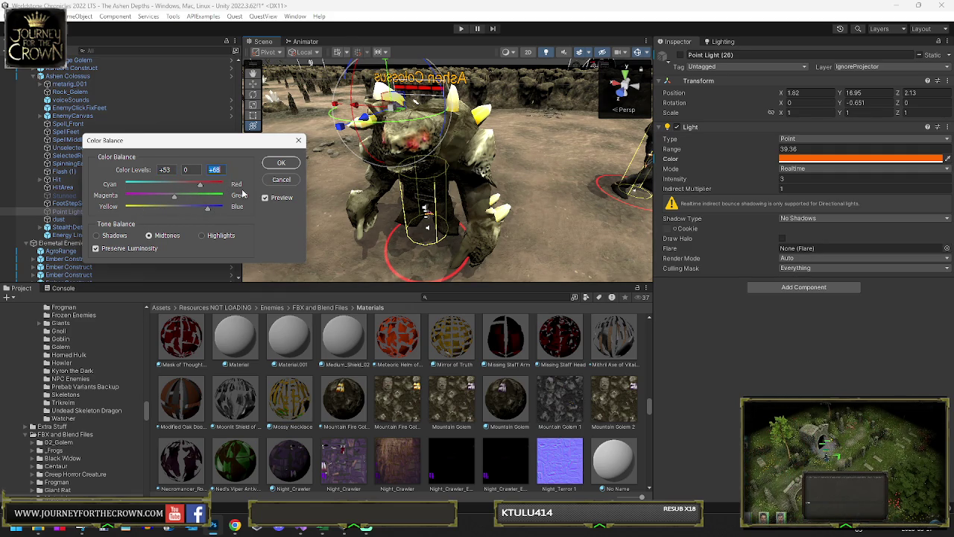
left_click(273, 162)
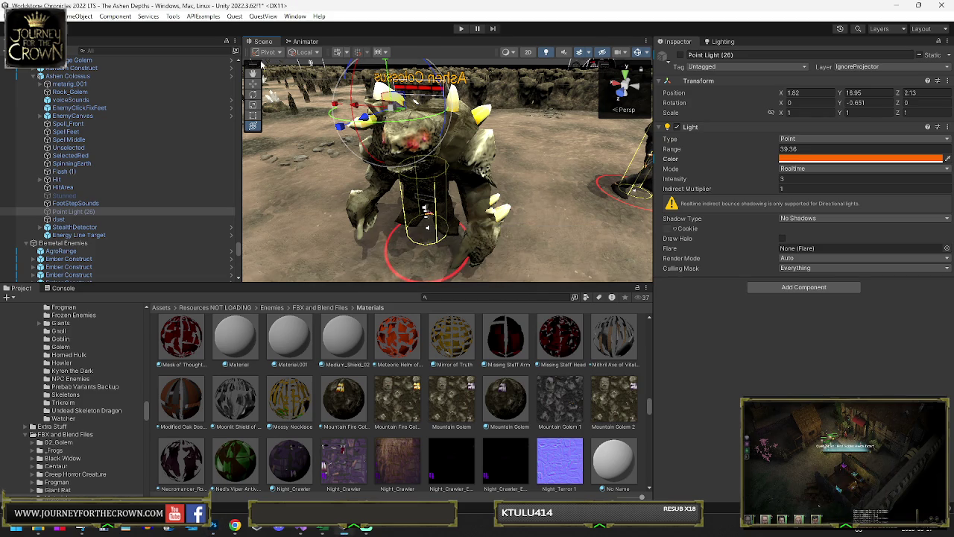
mouse_move(378, 147)
left_mouse_down()
mouse_move(433, 138)
mouse_move(652, 173)
mouse_move(629, 173)
mouse_move(724, 226)
mouse_move(530, 218)
mouse_move(534, 247)
left_mouse_up()
- Maximise the Scene view, pan across the rock maze, and select the QuestButton
key("shift+space")
mouse_move(865, 337)
left_mouse_down()
mouse_move(47, 313)
mouse_move(86, 330)
mouse_move(393, 208)
left_mouse_up()
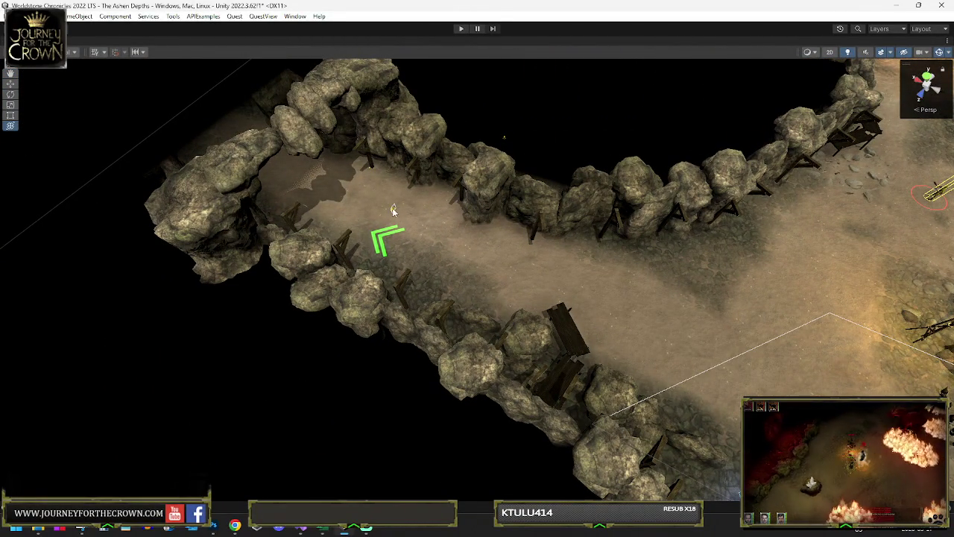
left_click(394, 211)
key("shift+space")
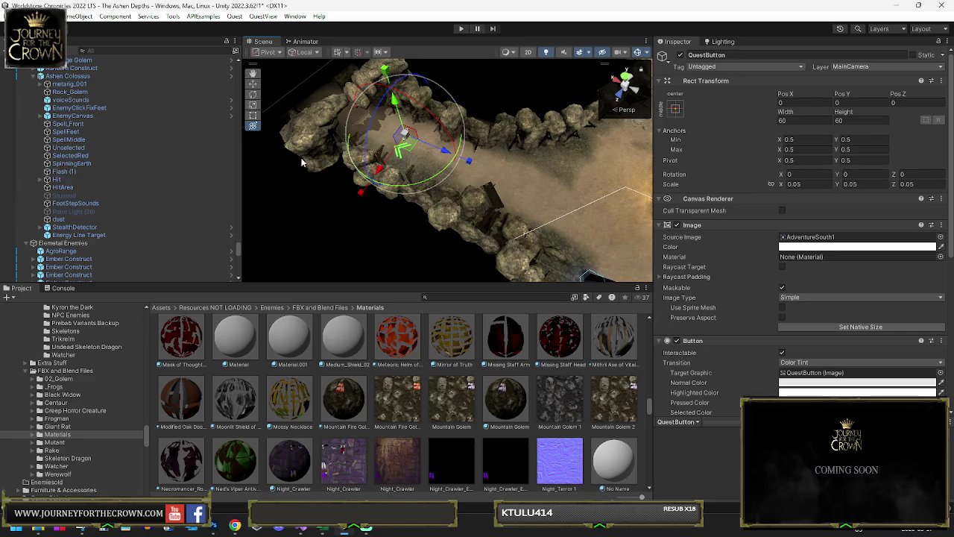
key("f")
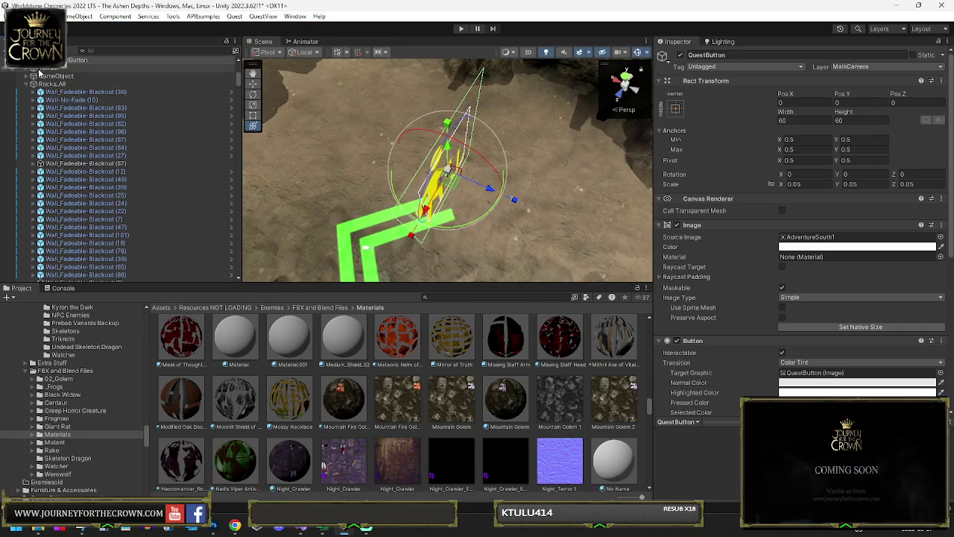
scroll(46, 67, "up", 2)
left_click(64, 68)
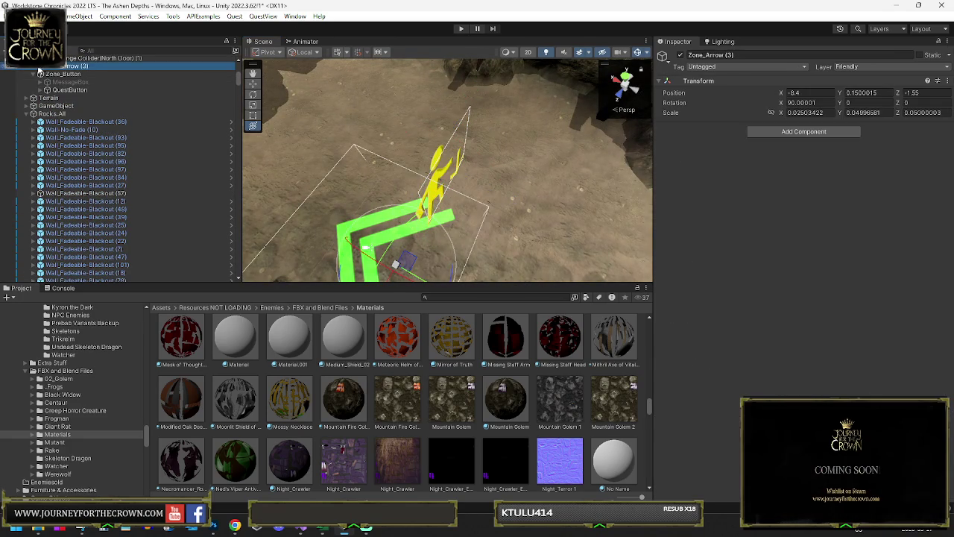
left_click(493, 141)
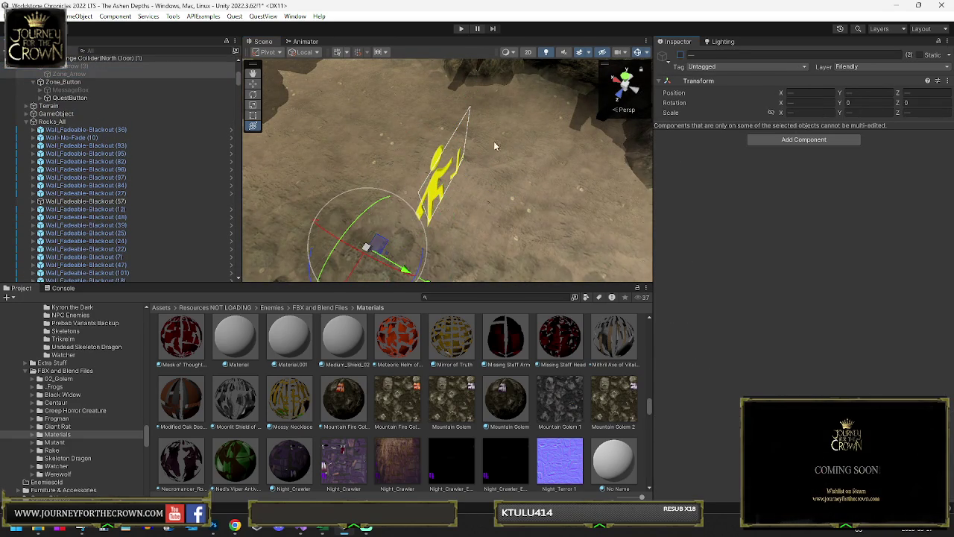
key("f")
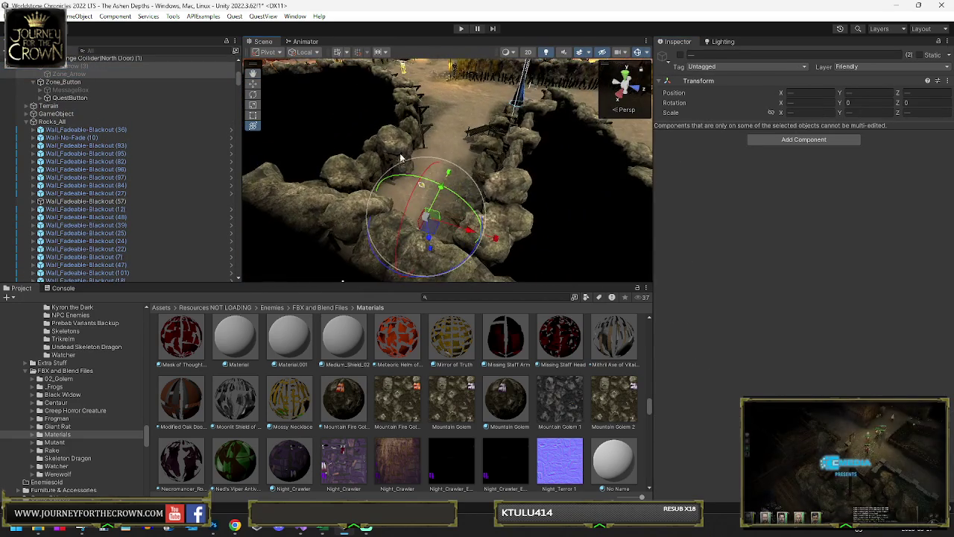
key("shift+space")
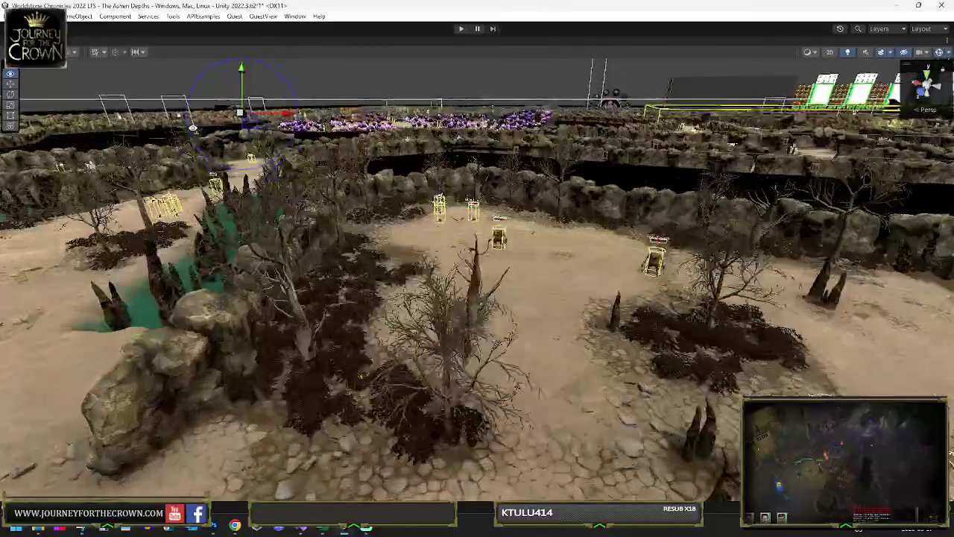
scroll(477, 280, "down", 3)
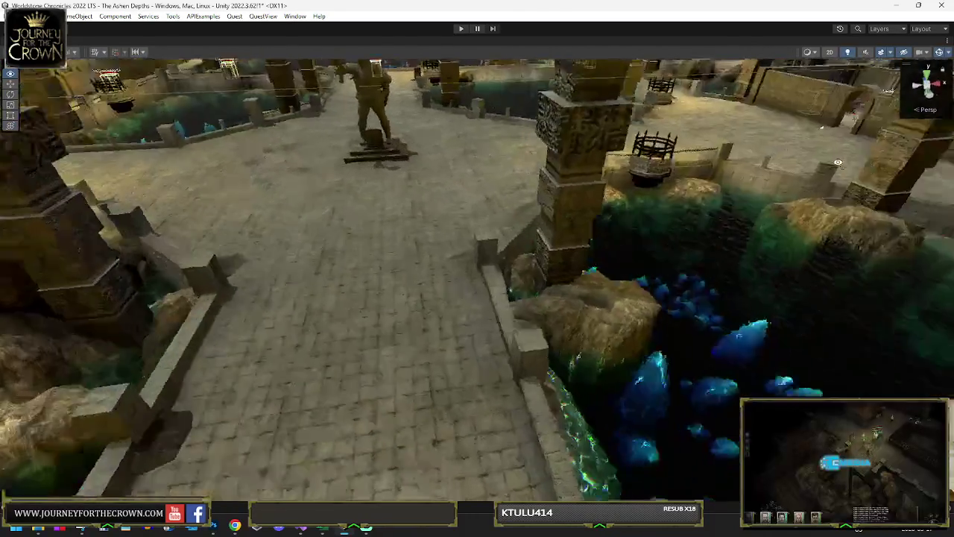
left_click_drag(838, 162, 659, 164)
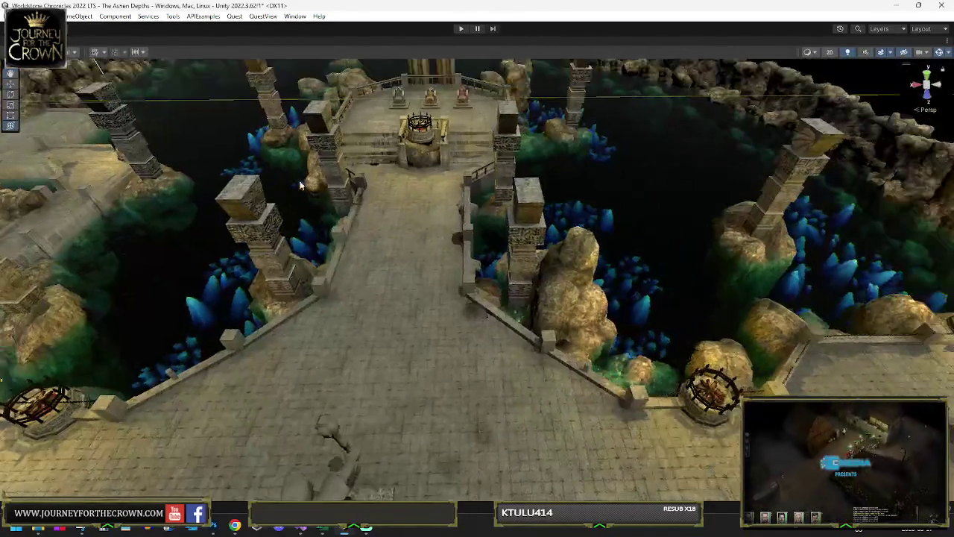
left_click_drag(274, 192, 312, 190)
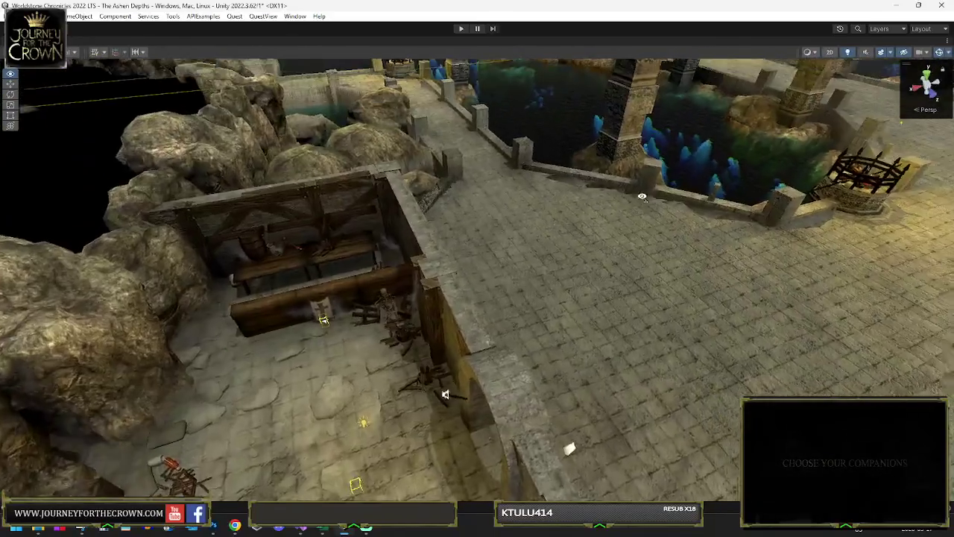
left_click_drag(641, 197, 582, 173)
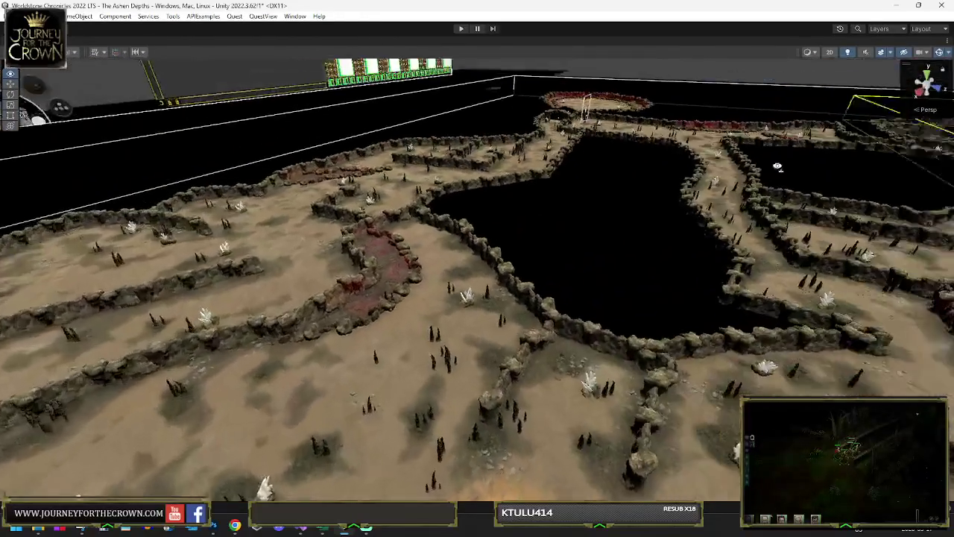
mouse_move(777, 166)
left_mouse_down()
mouse_move(822, 171)
mouse_move(797, 210)
mouse_move(779, 195)
left_mouse_up()
mouse_move(661, 185)
left_mouse_down()
mouse_move(541, 166)
mouse_move(320, 161)
mouse_move(288, 186)
mouse_move(885, 168)
mouse_move(924, 190)
left_mouse_up()
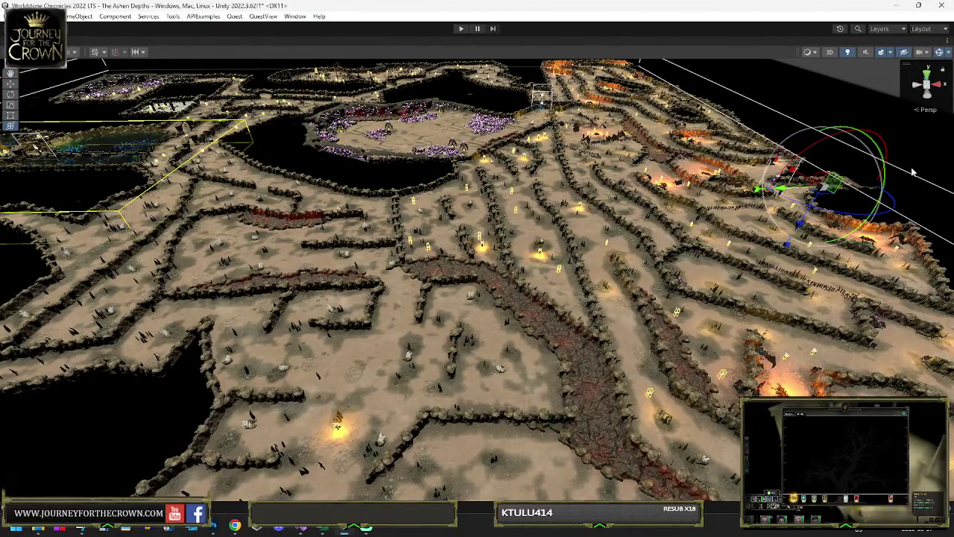
mouse_move(756, 162)
left_mouse_down()
mouse_move(676, 159)
mouse_move(819, 140)
mouse_move(734, 95)
left_mouse_up()
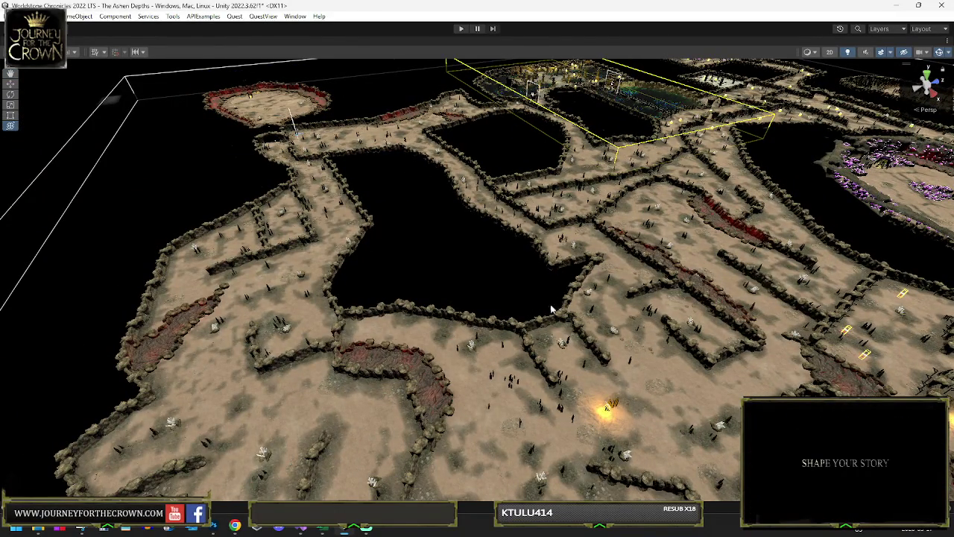
mouse_move(551, 309)
left_mouse_down()
mouse_move(685, 296)
mouse_move(620, 321)
mouse_move(488, 322)
mouse_move(464, 308)
mouse_move(485, 312)
left_mouse_up()
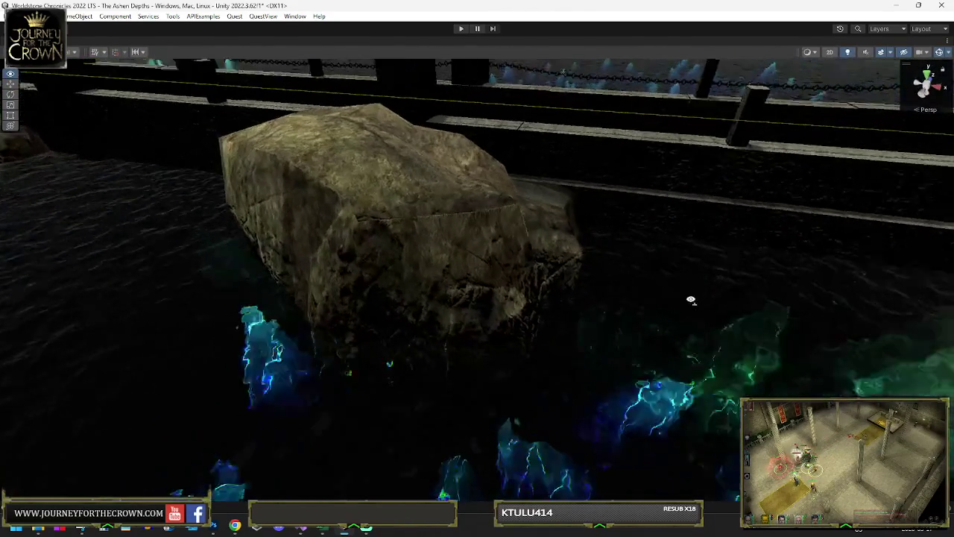
mouse_move(691, 299)
left_mouse_down()
mouse_move(762, 297)
mouse_move(712, 320)
mouse_move(544, 313)
left_mouse_up()
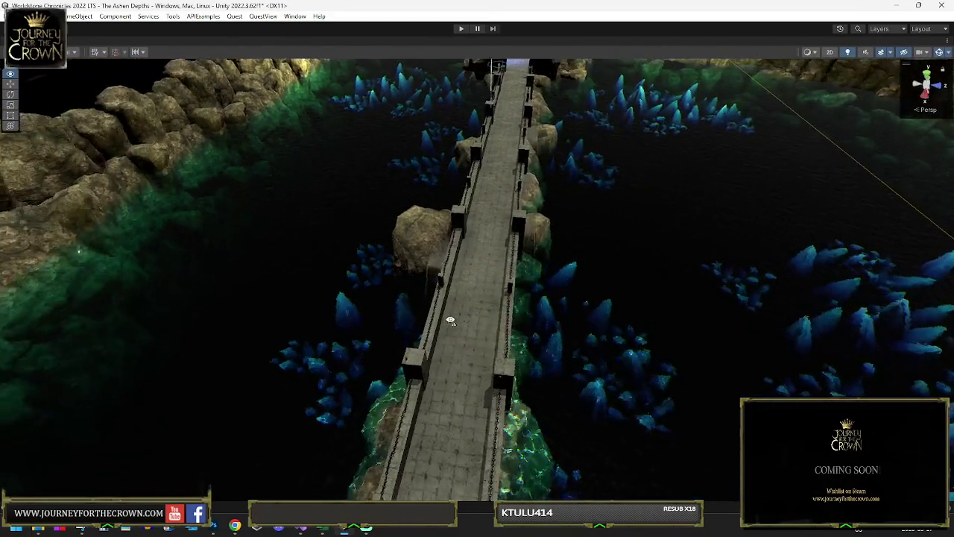
mouse_move(446, 316)
left_mouse_down()
mouse_move(411, 309)
mouse_move(568, 307)
mouse_move(603, 335)
mouse_move(633, 326)
mouse_move(735, 336)
mouse_move(937, 299)
mouse_move(22, 313)
mouse_move(140, 276)
mouse_move(127, 238)
mouse_move(139, 203)
mouse_move(209, 208)
mouse_move(177, 249)
mouse_move(168, 289)
mouse_move(35, 280)
mouse_move(585, 284)
mouse_move(558, 292)
left_mouse_up()
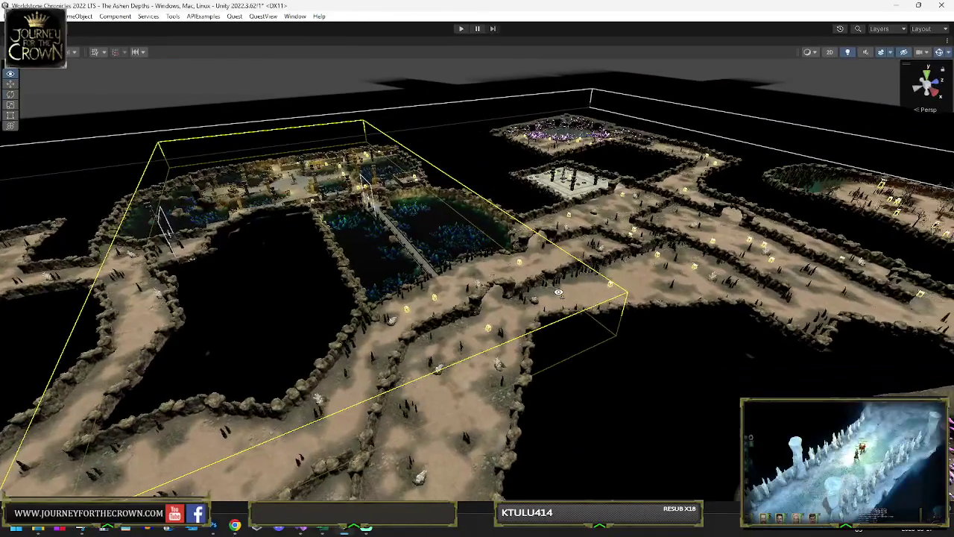
- Frame the purple crystal cluster, briefly deleting and restoring a rock cluster along the way
mouse_move(366, 240)
left_mouse_down()
mouse_move(429, 204)
mouse_move(492, 238)
left_mouse_up()
left_click(265, 294)
left_click(275, 299)
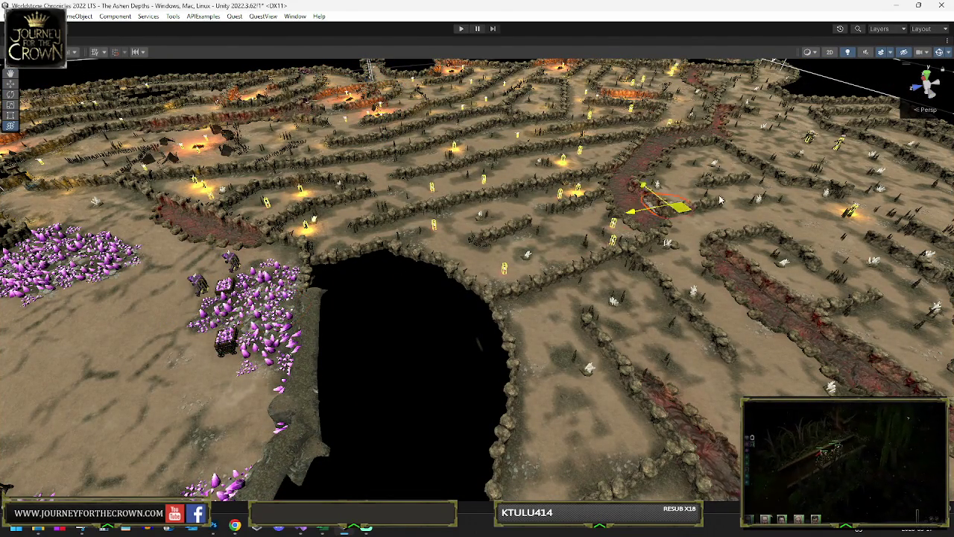
left_click(840, 142)
key("f")
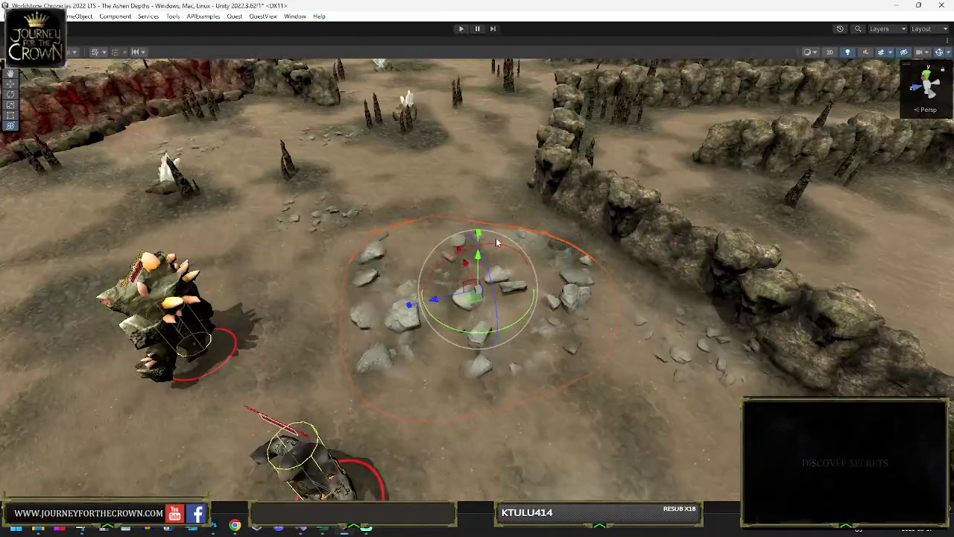
key("Delete")
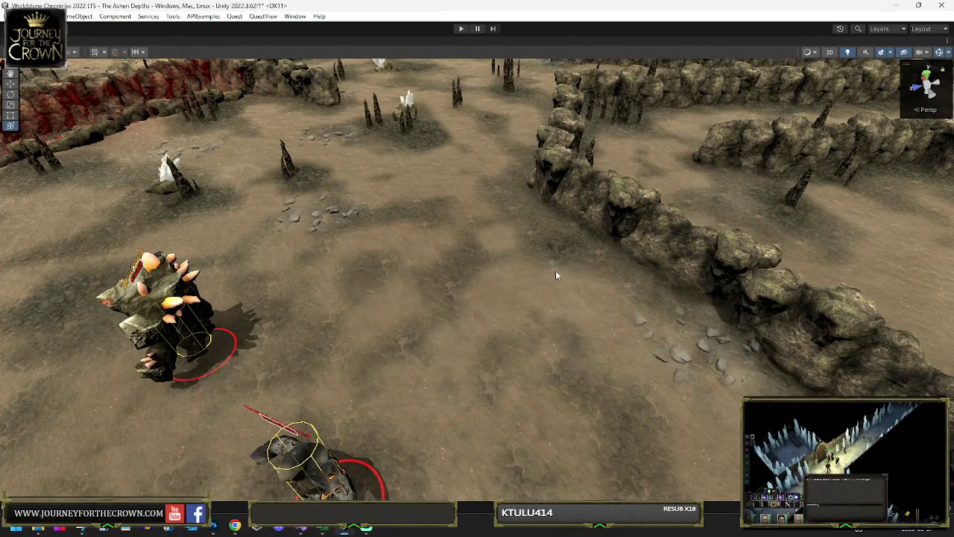
key("ctrl+z")
key("f")
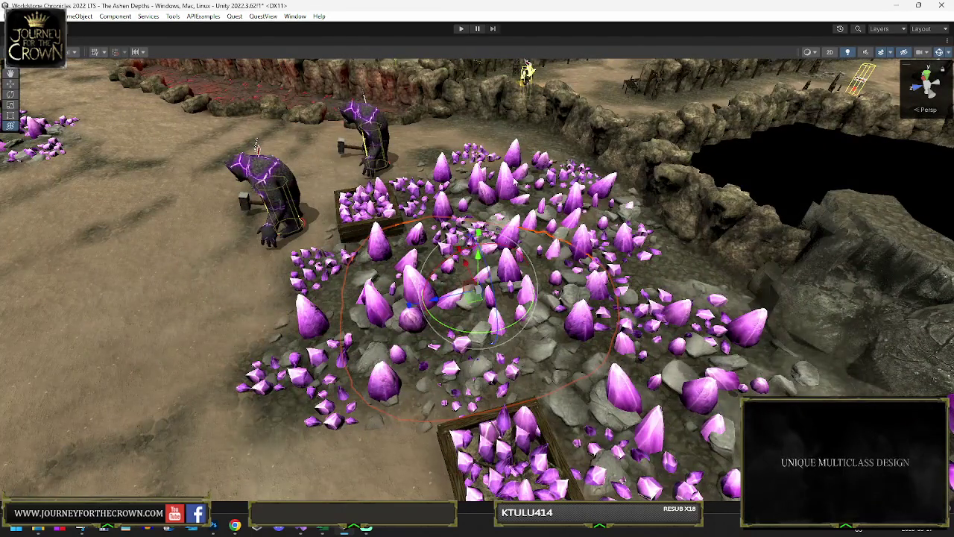
left_click(514, 181)
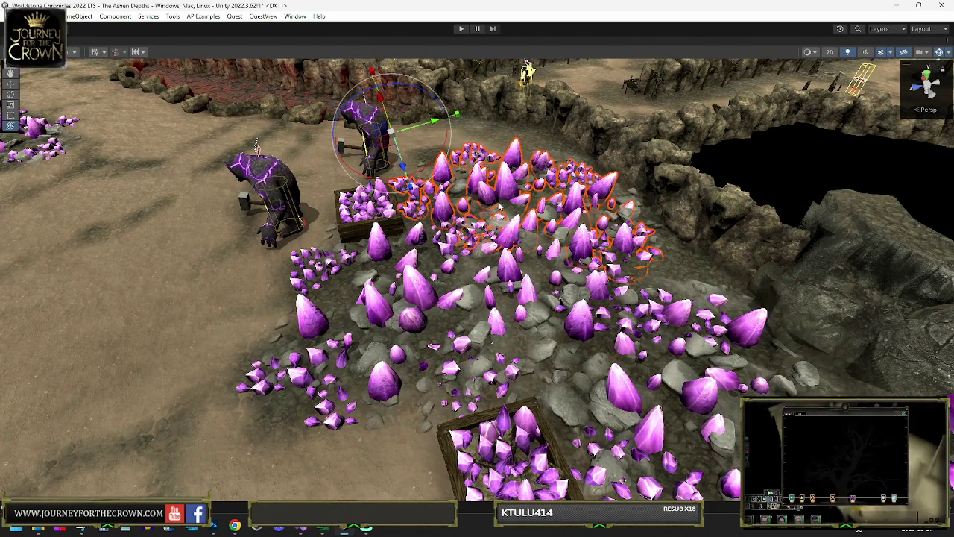
- Set the handle position to Center and rotation to Global, then maximize the Scene view
key("shift+space")
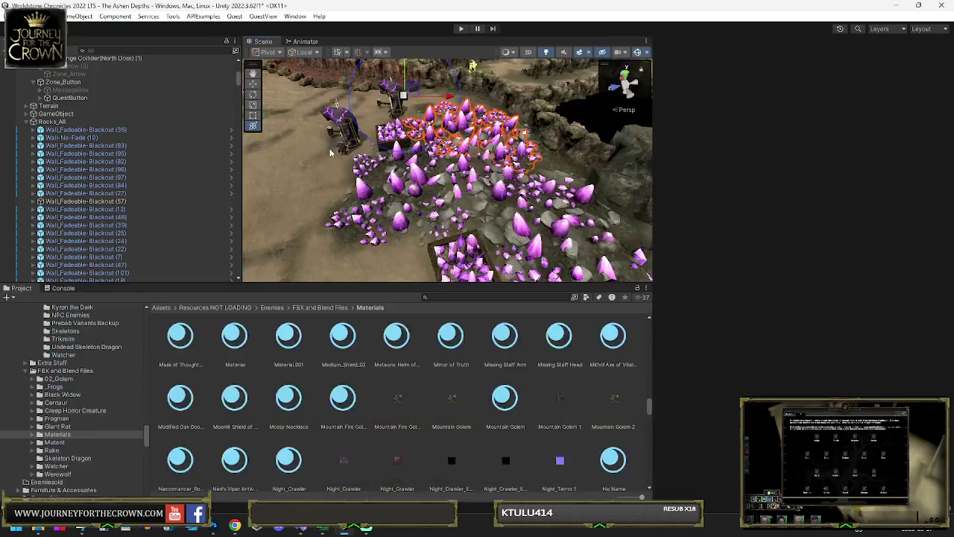
left_click(256, 54)
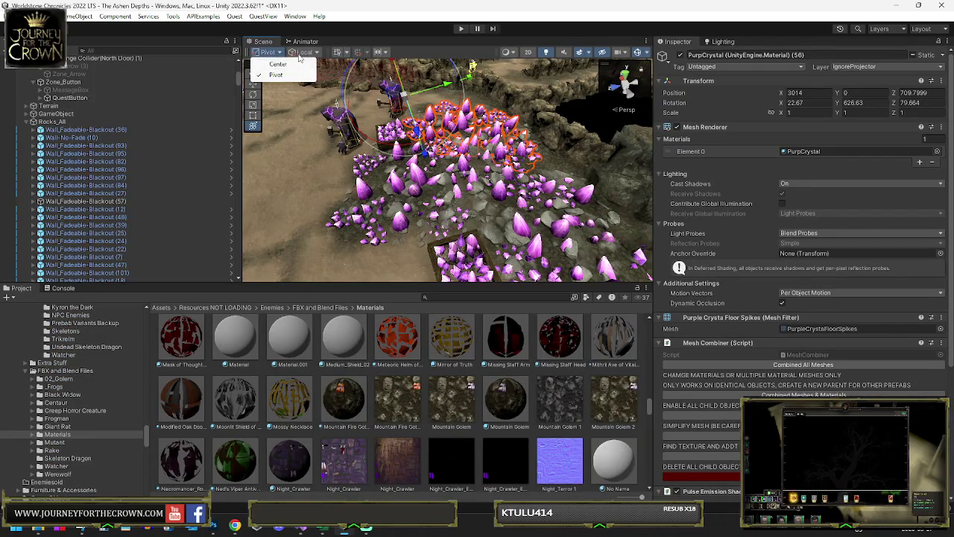
left_click(300, 54)
left_click(317, 74)
left_click_drag(454, 85, 462, 119)
key("shift+space")
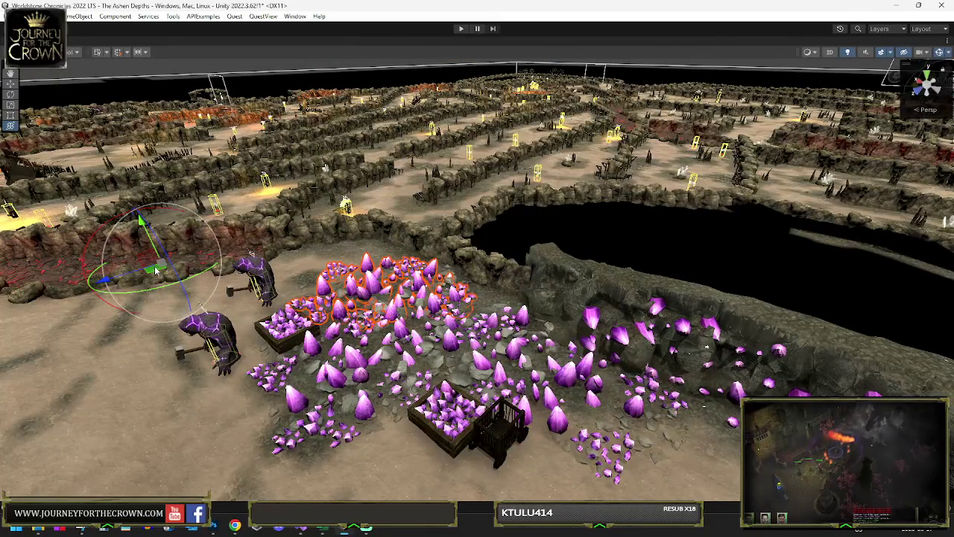
- Rotate the purple crystal cluster to spread rightward and move it to the lower centre
left_click(682, 216)
left_click(287, 207)
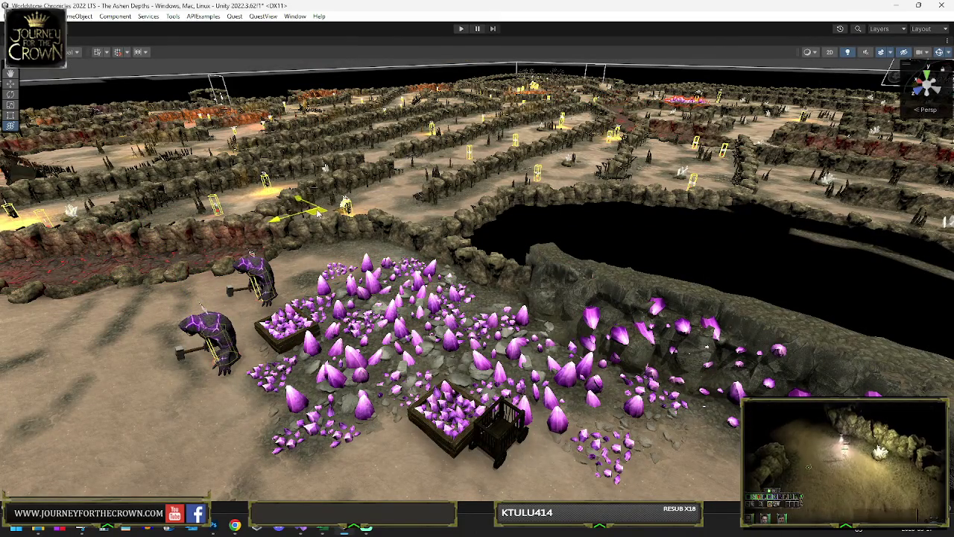
key("e")
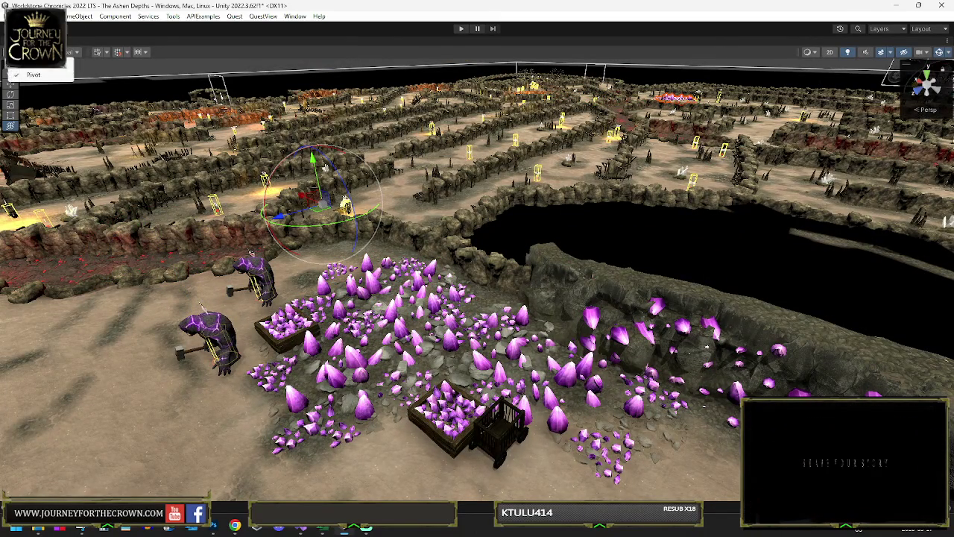
key("f")
left_click_drag(534, 210, 514, 264)
left_click_drag(360, 195, 544, 186)
mouse_move(671, 194)
left_mouse_down()
mouse_move(749, 189)
mouse_move(530, 194)
left_mouse_up()
mouse_move(444, 210)
left_mouse_down()
mouse_move(459, 177)
mouse_move(738, 197)
mouse_move(839, 221)
mouse_move(753, 239)
mouse_move(670, 223)
mouse_move(596, 164)
mouse_move(555, 91)
left_mouse_up()
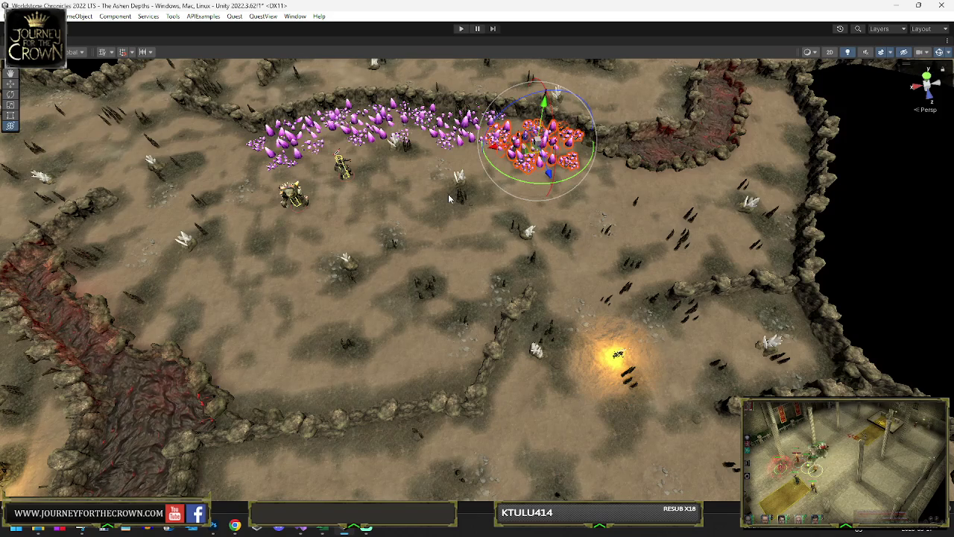
left_click_drag(485, 207, 540, 207)
mouse_move(401, 124)
left_mouse_down()
mouse_move(376, 257)
mouse_move(389, 347)
mouse_move(196, 330)
mouse_move(88, 335)
mouse_move(138, 363)
mouse_move(246, 363)
left_mouse_up()
- Delete three rock-ridge segments near the centre and below the crystals
left_click(421, 293)
key("Delete")
left_click(392, 347)
key("Delete")
left_click(293, 401)
key("Delete")
mouse_move(418, 432)
left_mouse_down()
mouse_move(522, 350)
mouse_move(479, 323)
mouse_move(482, 202)
left_mouse_up()
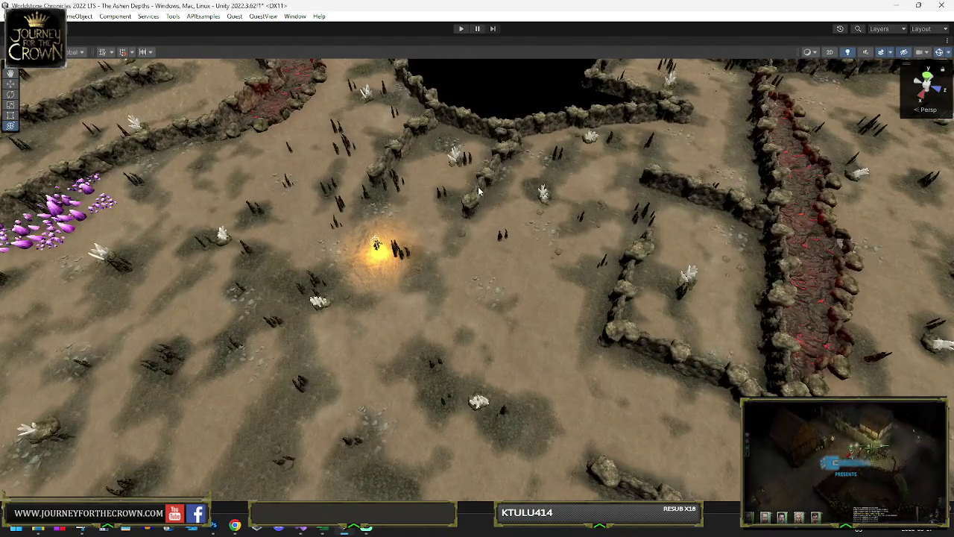
- Delete two more rock-ridge segments
left_click(483, 175)
key("Delete")
left_click(399, 149)
key("Delete")
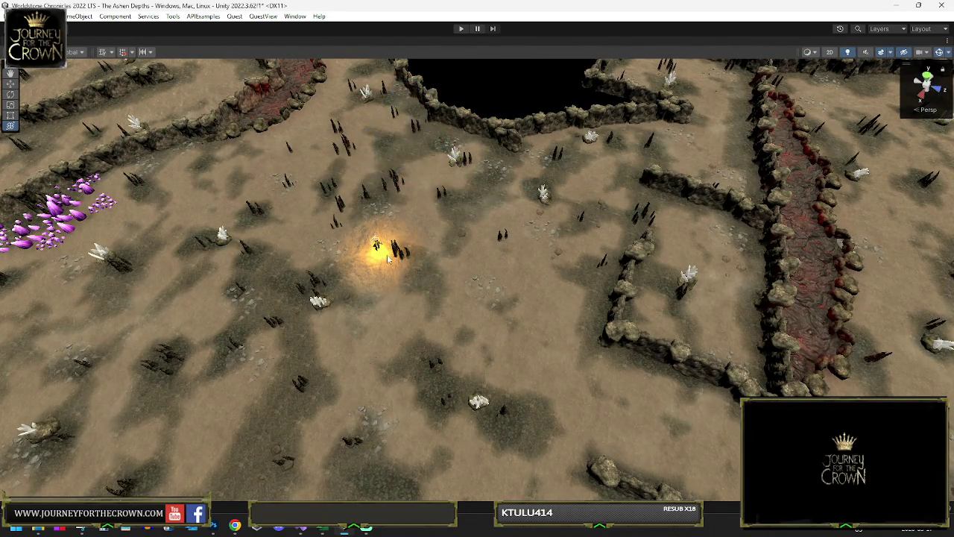
- Delete three groups of dark floor spikes
left_click(395, 254)
key("Delete")
key("ctrl+z")
key("Delete")
left_click(322, 188)
key("Delete")
left_click(242, 248)
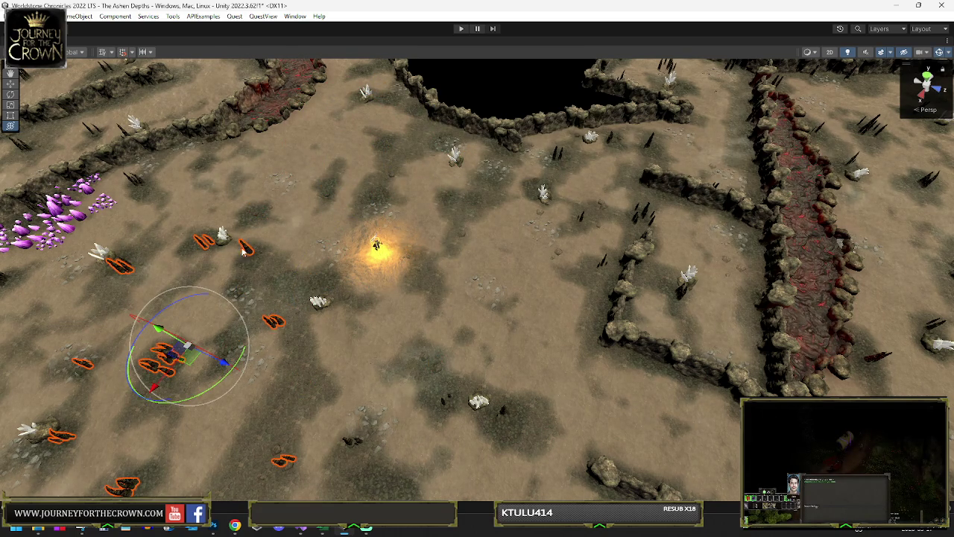
key("Delete")
- Select the white crystal spike, restore the normal layout, and frame it in the view
left_click(223, 240)
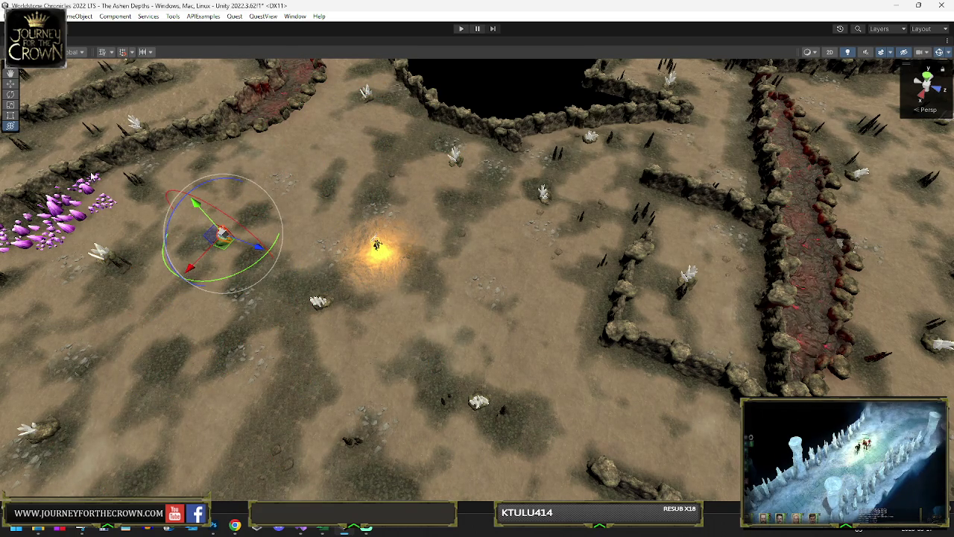
key("shift+space")
key("f")
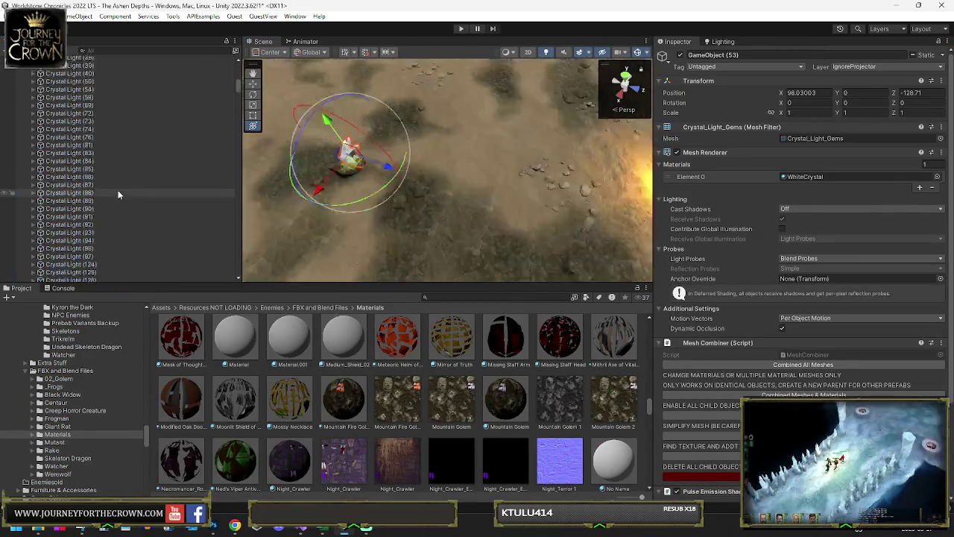
key("ctrl+z")
mouse_move(315, 212)
left_mouse_down()
mouse_move(418, 136)
mouse_move(436, 281)
mouse_move(436, 389)
mouse_move(436, 377)
left_mouse_up()
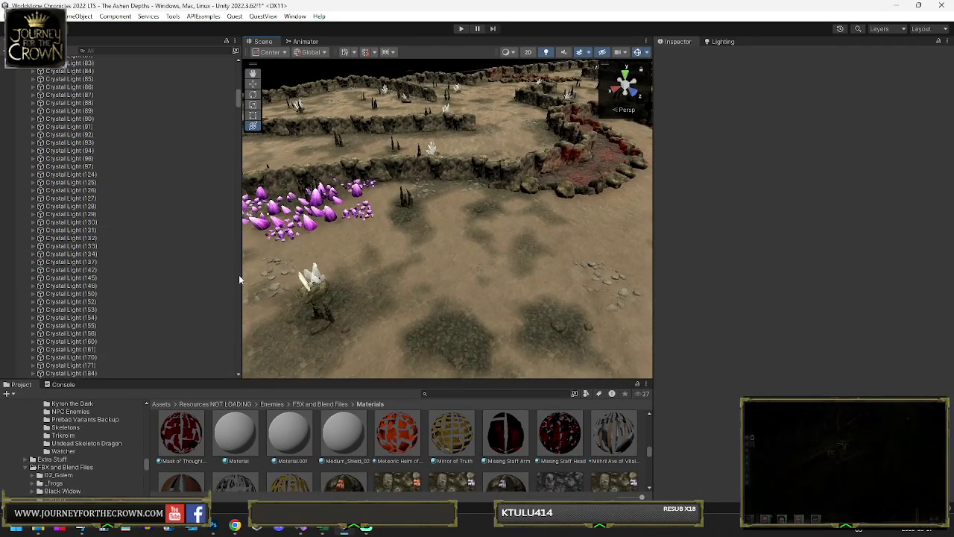
- Inspect the crystal lights and rock clusters scattered across the cave floor
left_click_drag(241, 273, 140, 274)
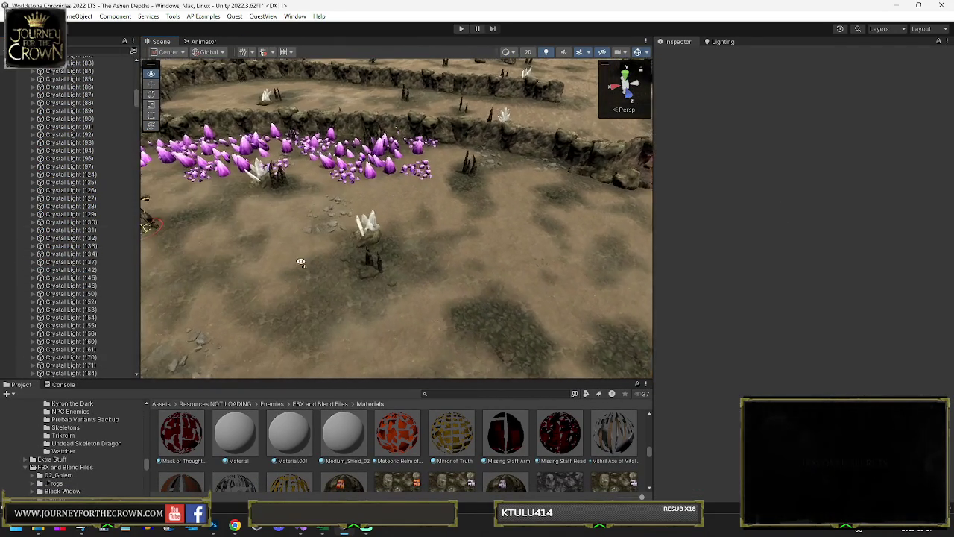
left_click(372, 235)
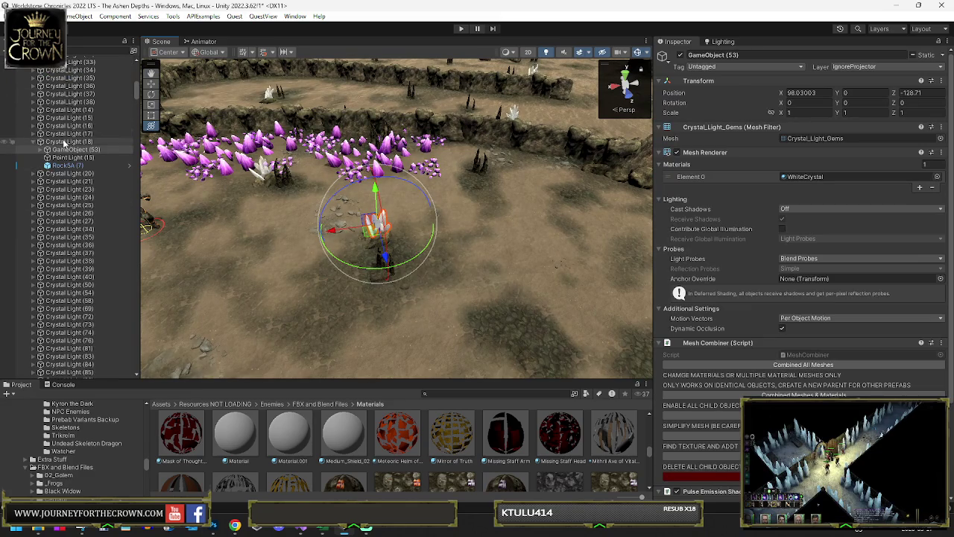
left_click(230, 177)
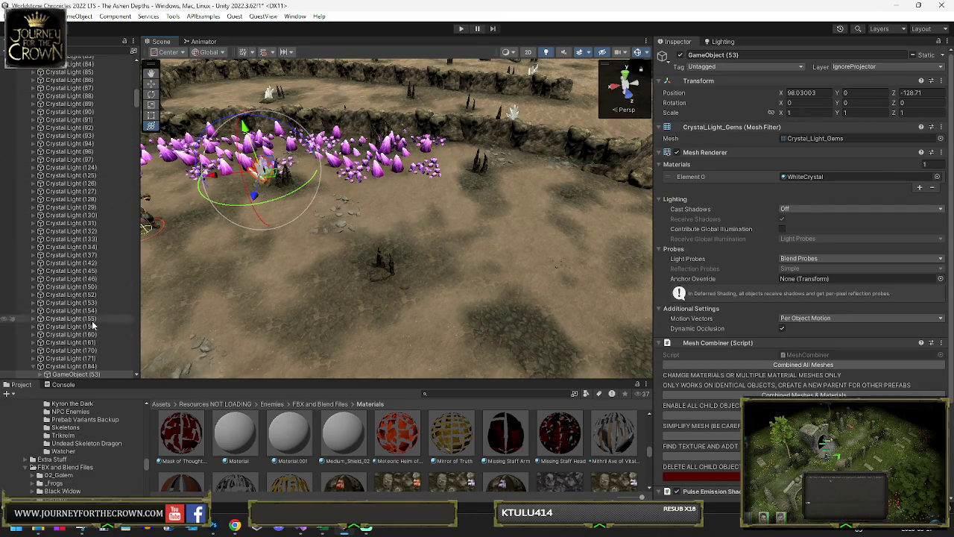
left_click(82, 365)
left_click(289, 186)
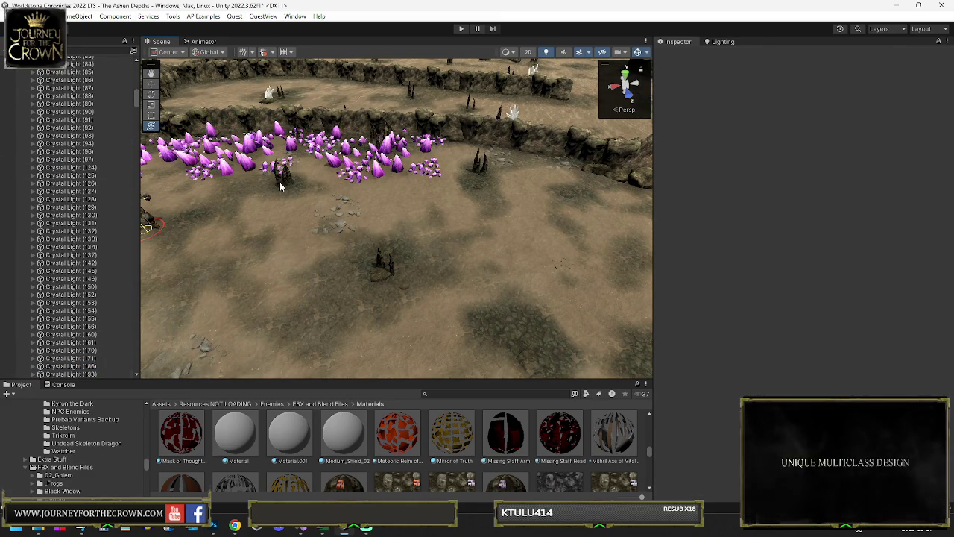
left_click(200, 196)
left_click(273, 255)
mouse_move(273, 255)
left_mouse_down()
mouse_move(593, 177)
mouse_move(445, 194)
left_mouse_up()
left_click(396, 177)
left_click(548, 175)
left_click(540, 184)
left_click(553, 240)
- Frame the right-side light and Crystal Light (91) from the Hierarchy
left_click(639, 210)
key("f")
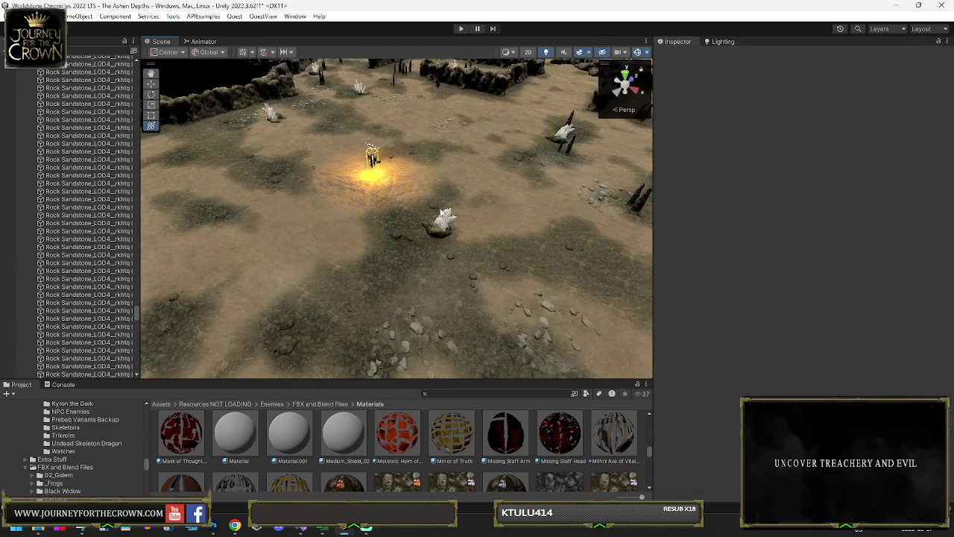
left_click(447, 225)
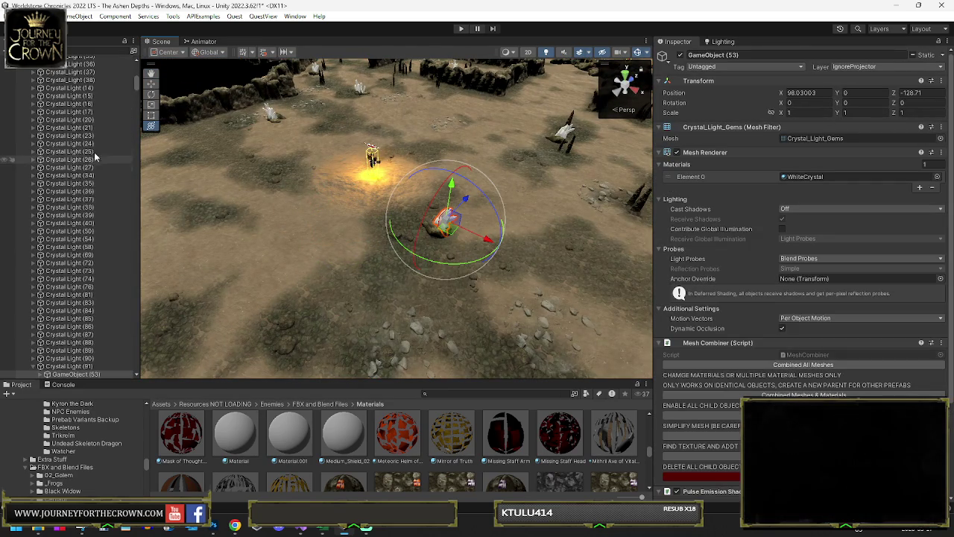
scroll(82, 187, "down", 2)
double_click(79, 337)
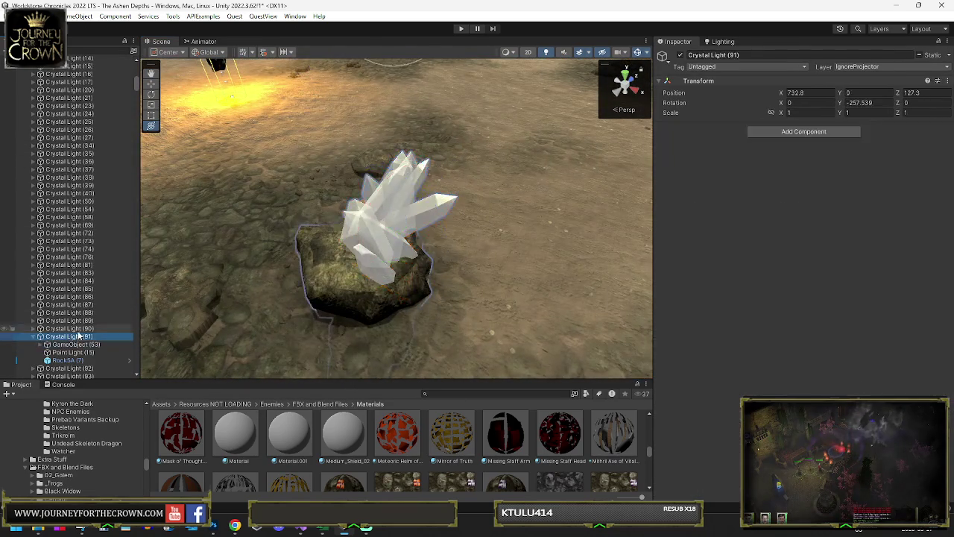
left_click(320, 202)
scroll(351, 182, "down", 10)
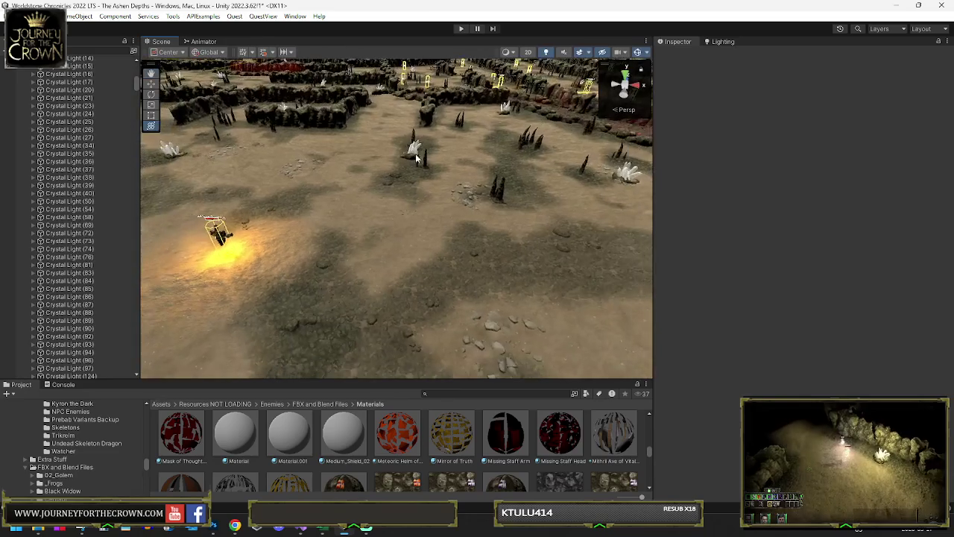
- Delete two white crystal clusters and Crystal Light (124) with its rock
left_click(416, 158)
key("Delete")
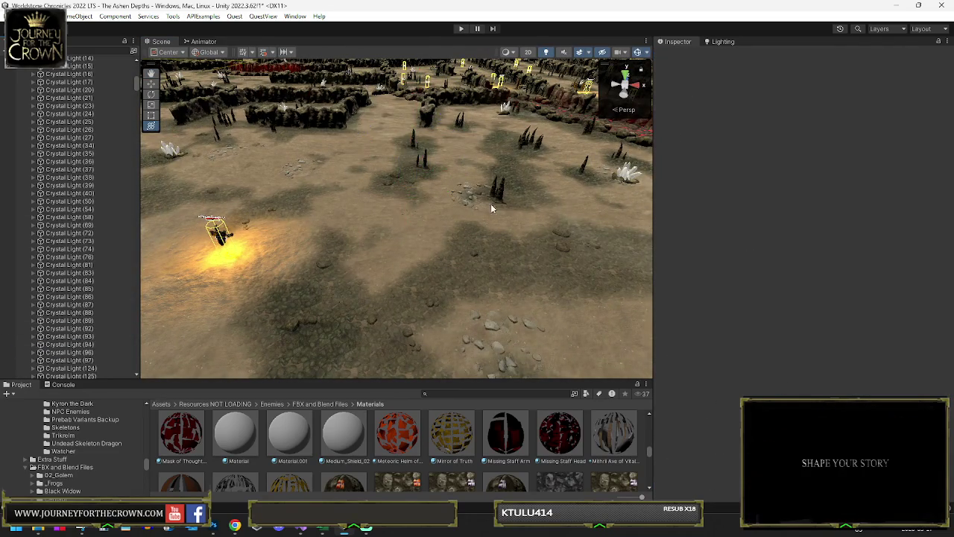
left_click(618, 177)
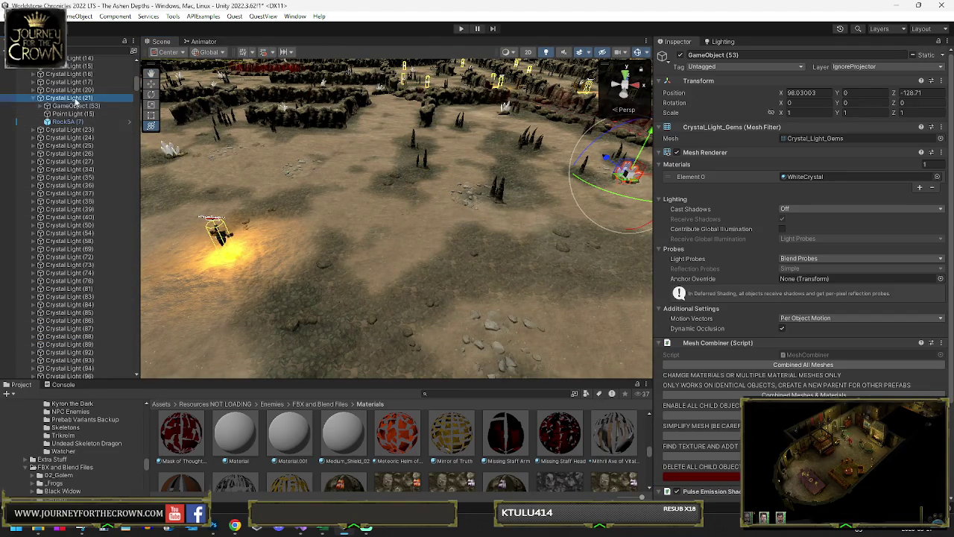
key("Delete")
left_click(503, 112)
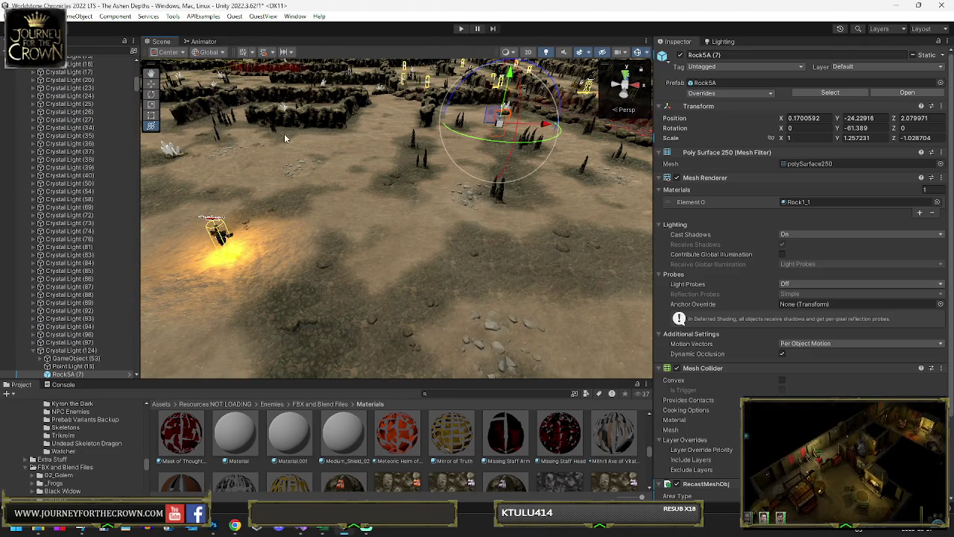
left_click(69, 349)
key("Delete")
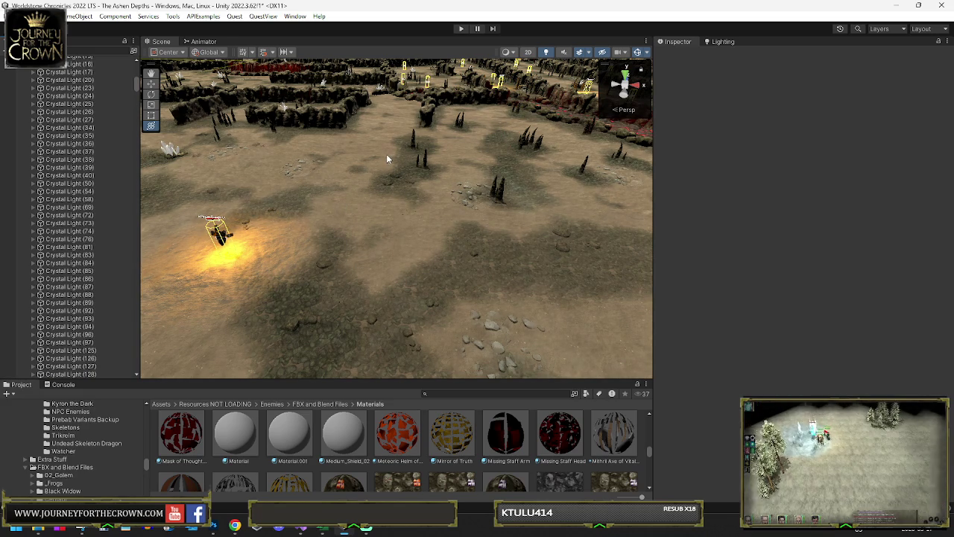
mouse_move(464, 188)
left_mouse_down()
mouse_move(504, 183)
mouse_move(298, 207)
mouse_move(385, 218)
left_mouse_up()
left_click(389, 214)
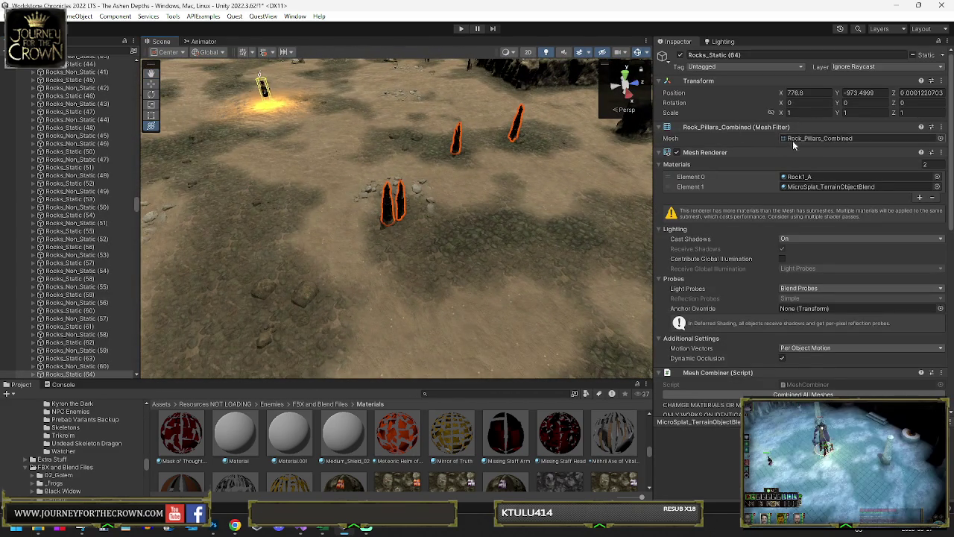
left_click_drag(653, 139, 468, 145)
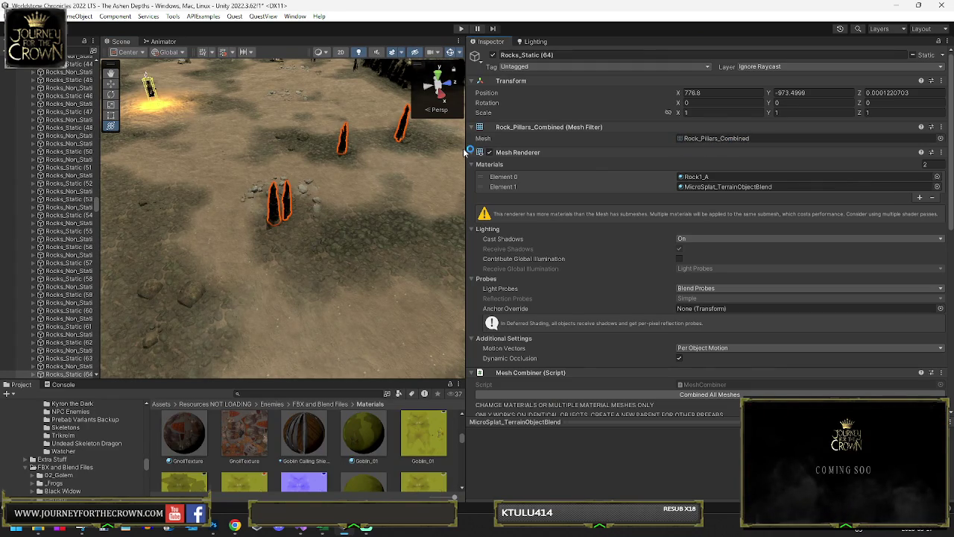
left_click_drag(467, 152, 662, 152)
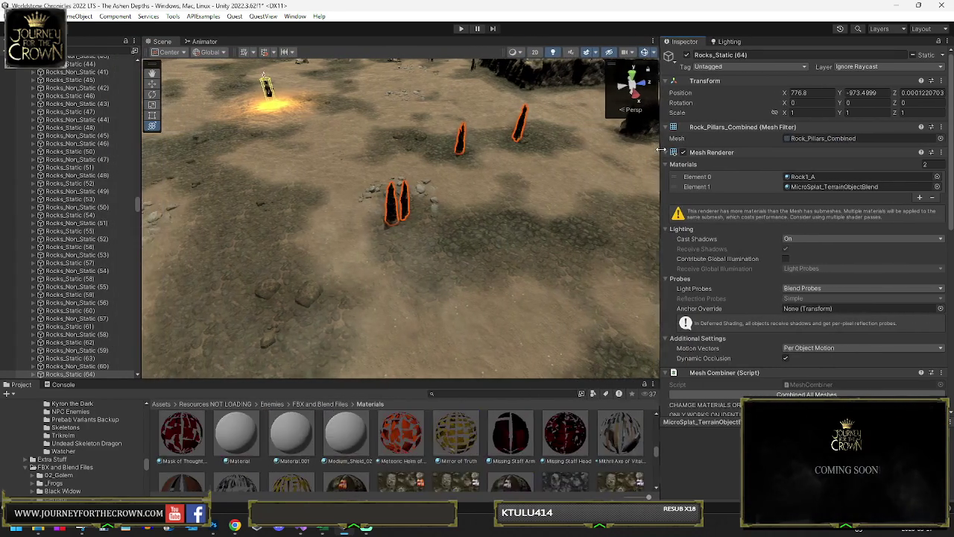
scroll(452, 189, "down", 10)
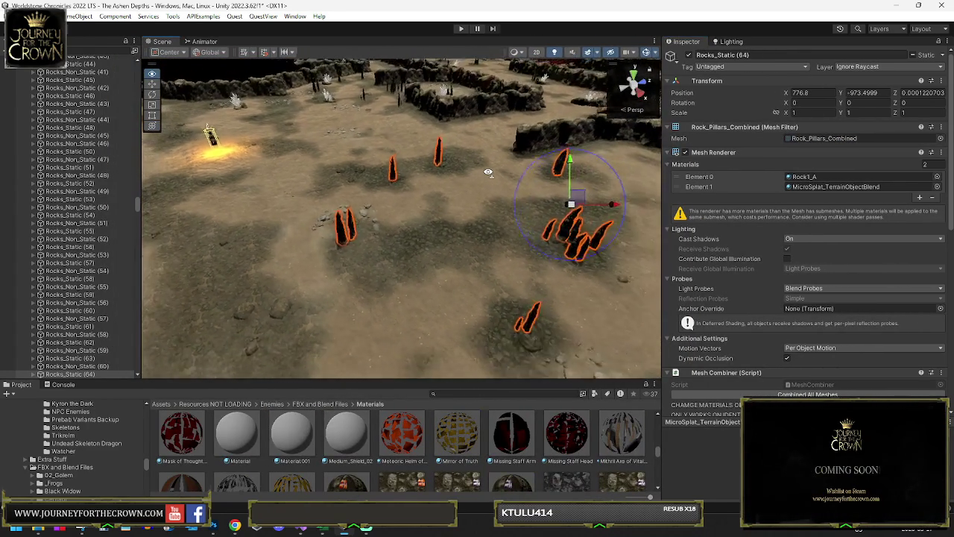
key("e")
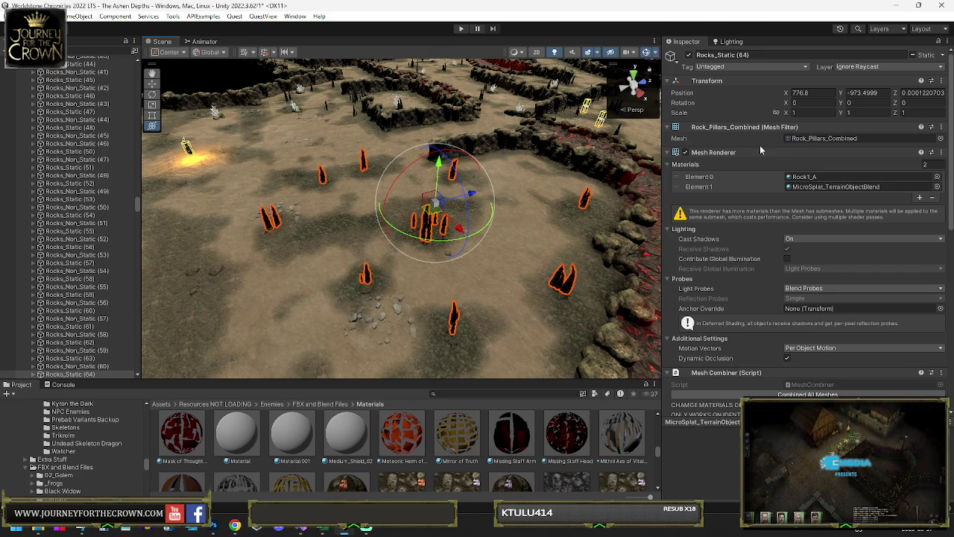
left_click(505, 205)
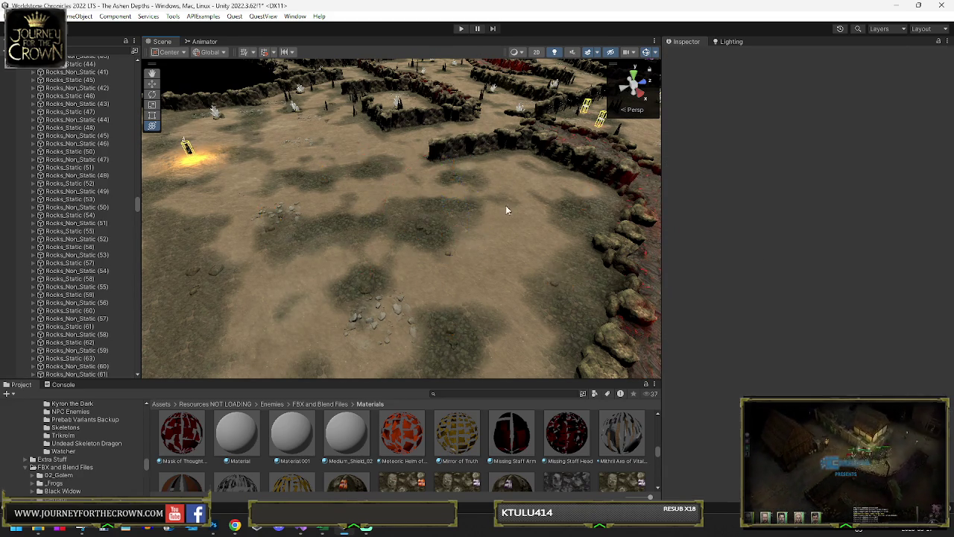
- Delete the small rock cluster and the rock in the middle of the floor
left_click_drag(505, 205, 402, 201)
scroll(402, 201, "up", 10)
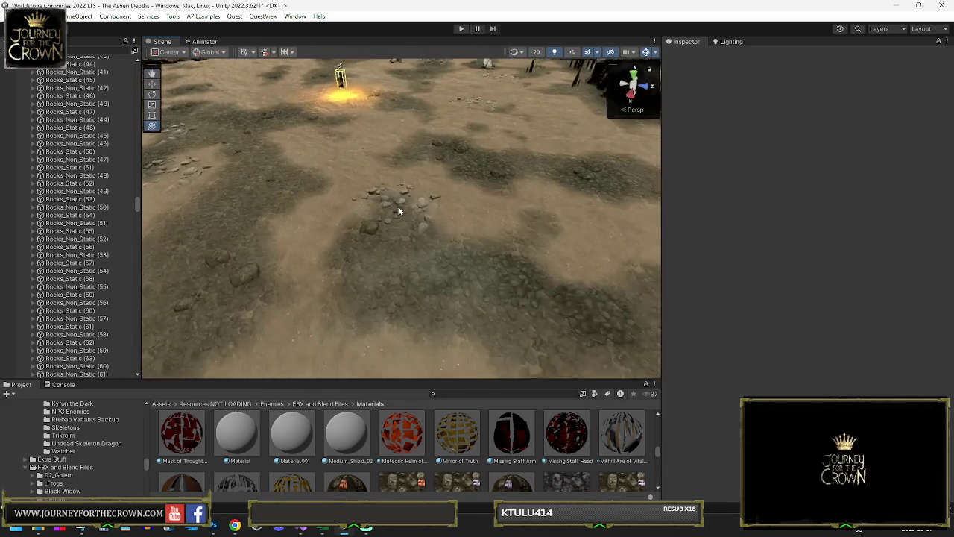
left_click(406, 206)
left_click(394, 199)
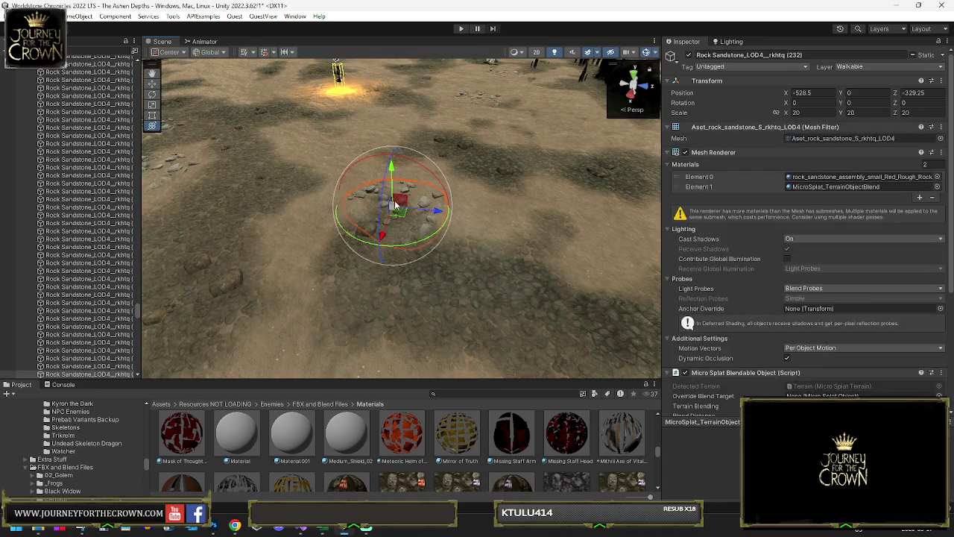
key("Delete")
mouse_move(380, 208)
left_mouse_down()
mouse_move(491, 206)
mouse_move(291, 197)
mouse_move(396, 190)
left_mouse_up()
left_click(414, 186)
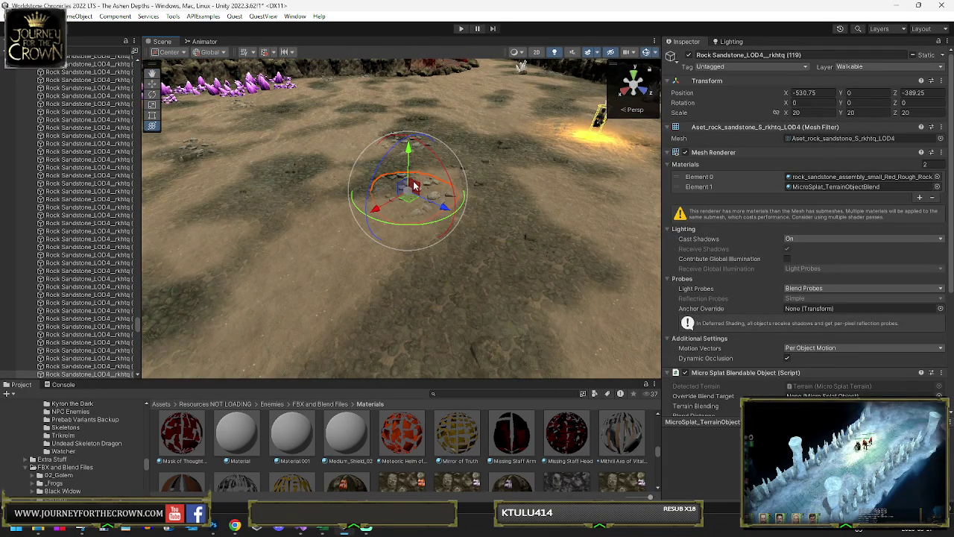
key("Delete")
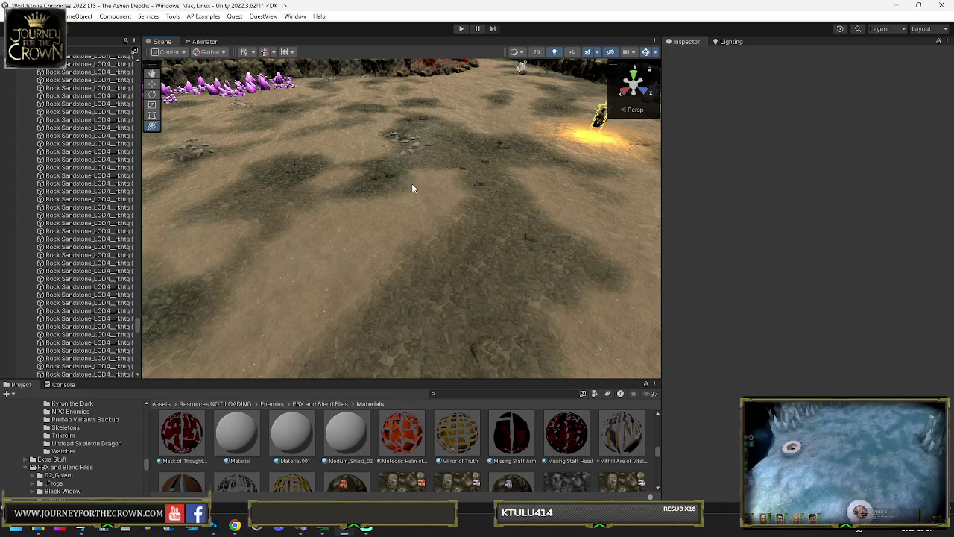
- Check the Mesh Filter options of the combined ground rocks group, then select the terrain
scroll(414, 185, "up", 5)
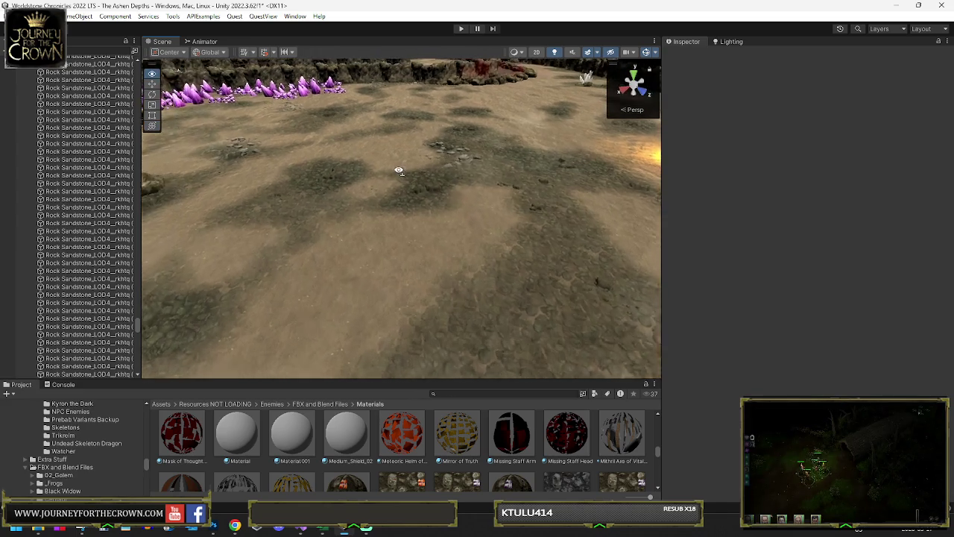
left_click(439, 207)
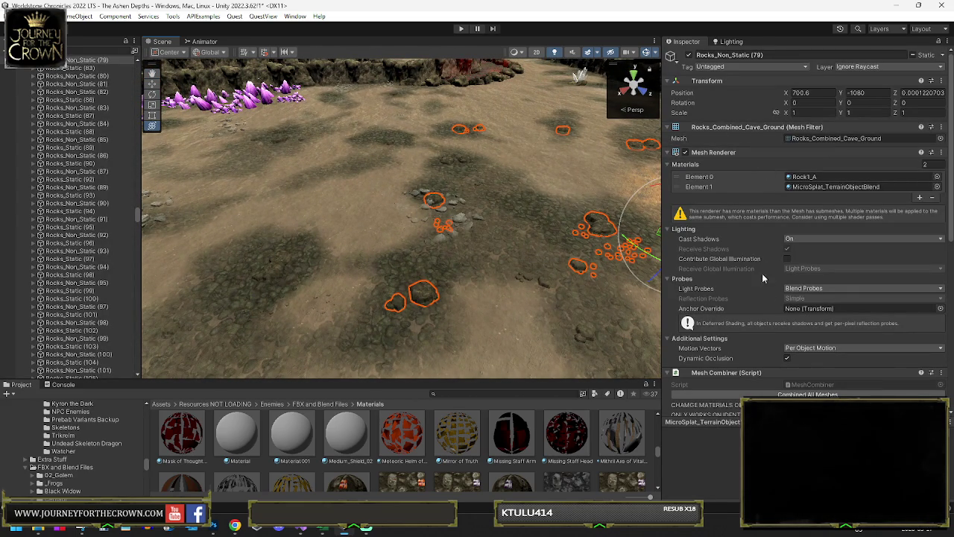
scroll(763, 276, "down", 4)
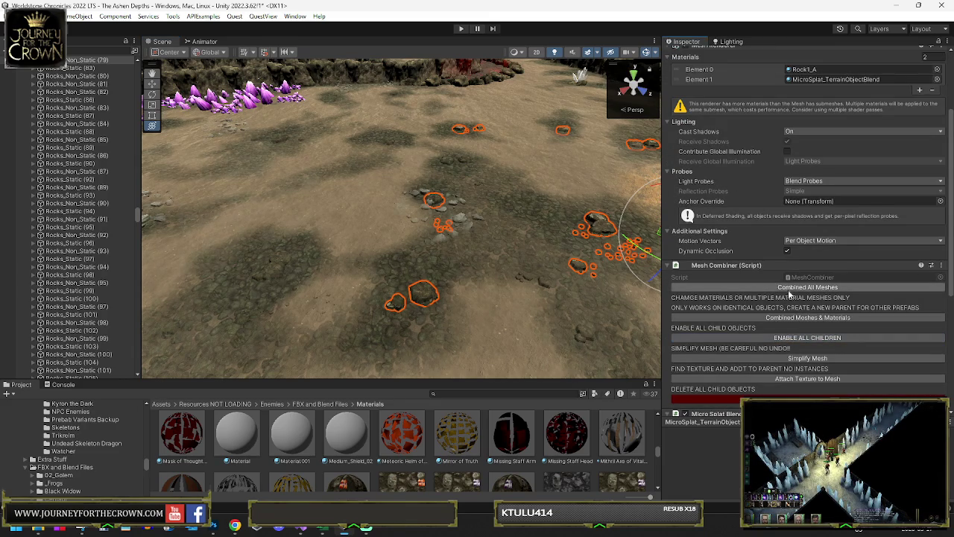
scroll(811, 156, "up", 4)
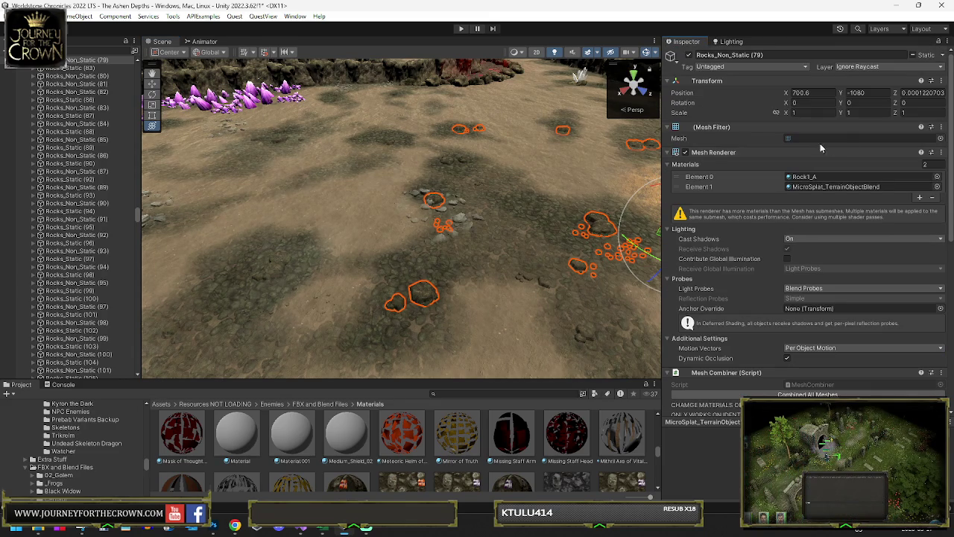
left_click(826, 137)
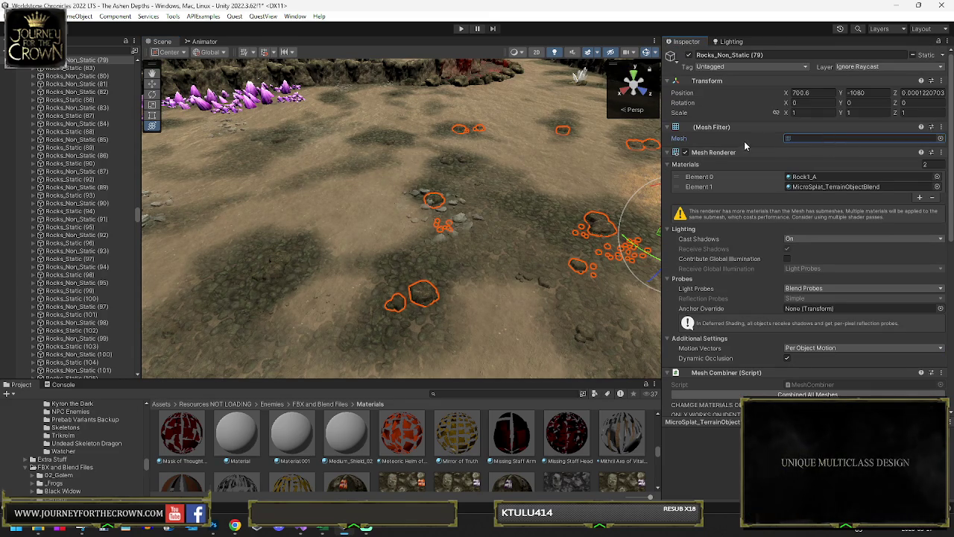
left_click(942, 127)
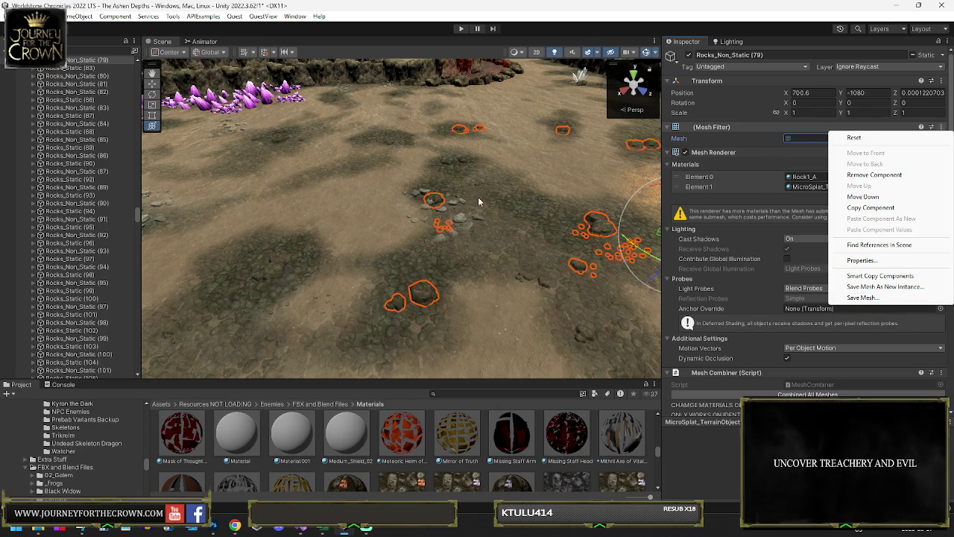
left_click(666, 19)
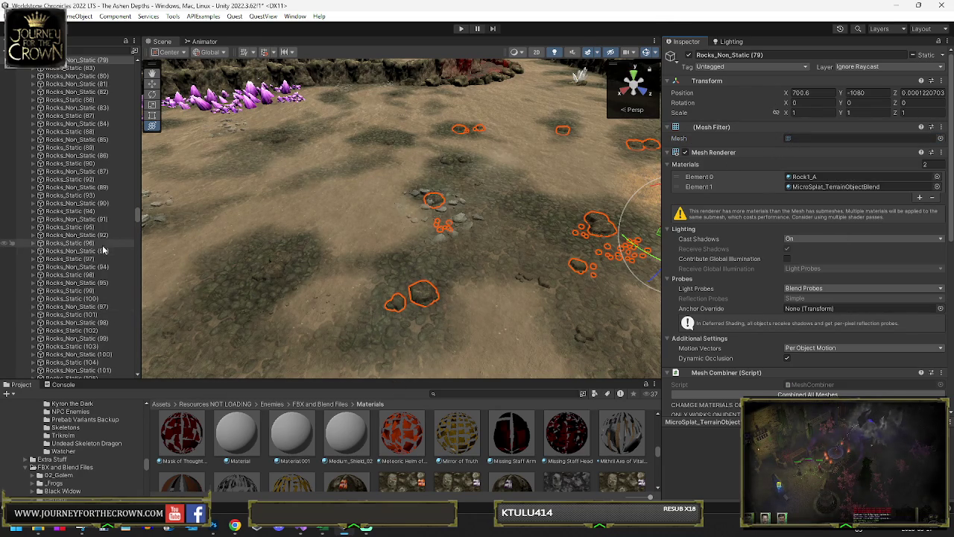
left_click(443, 315)
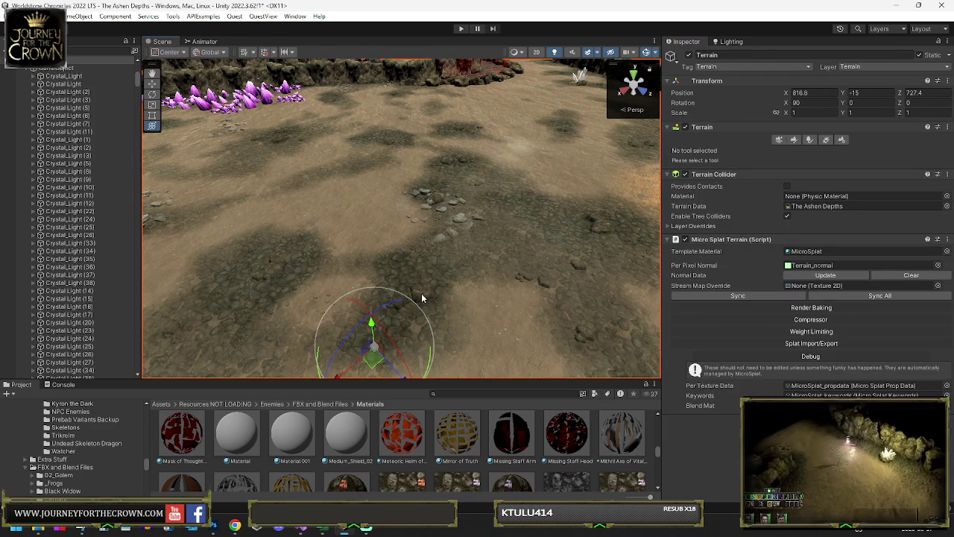
- Undo recent changes and inspect a floor rock's static flags
key("ctrl+z")
key("ctrl+z")
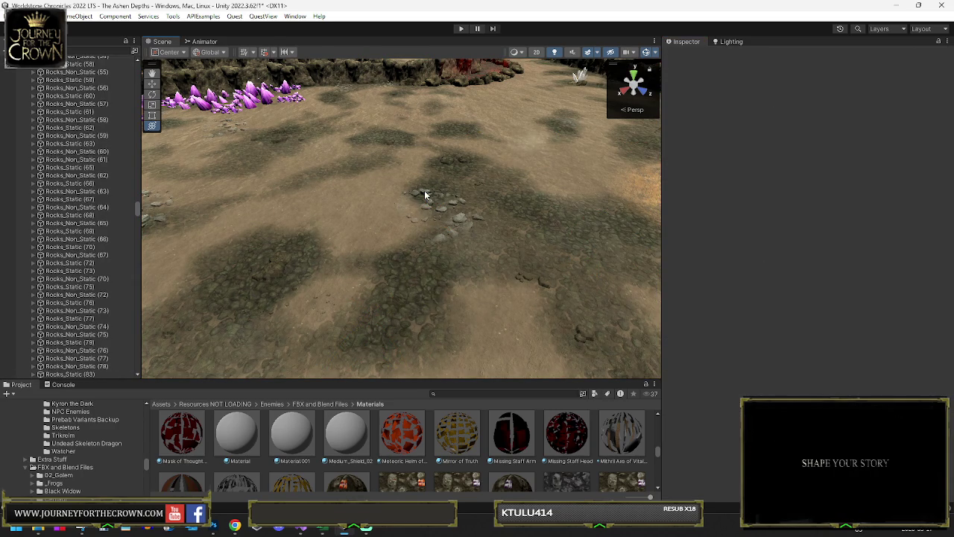
left_click(424, 194)
key("ctrl+z")
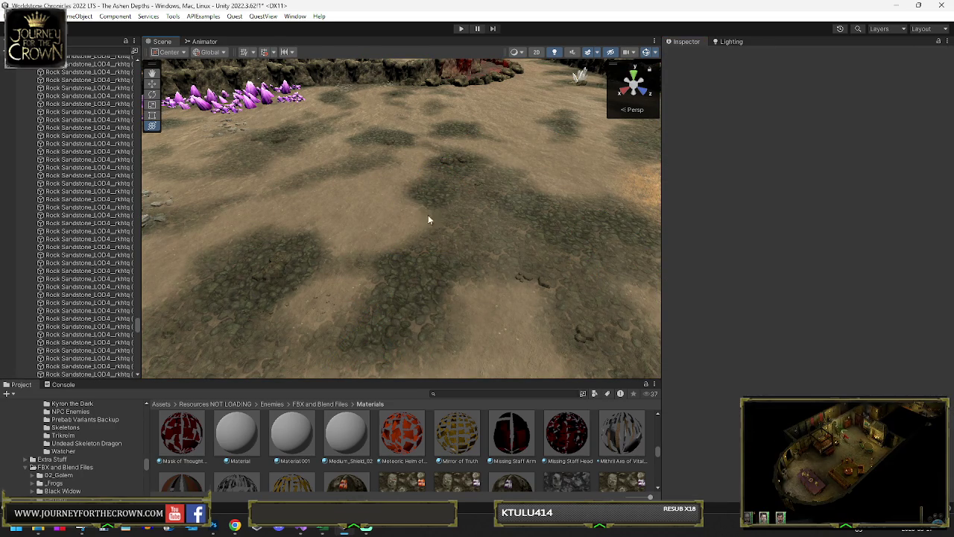
key("ctrl+z")
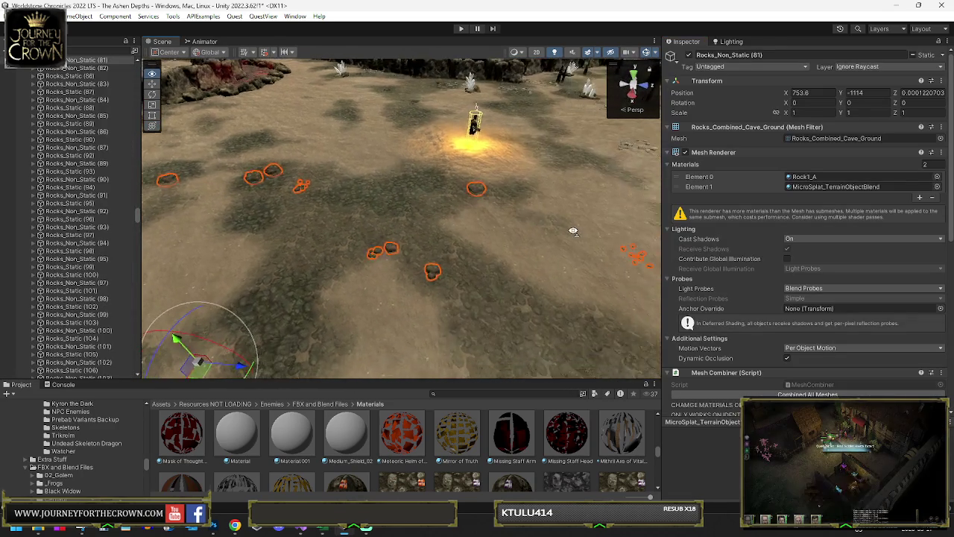
left_click(942, 56)
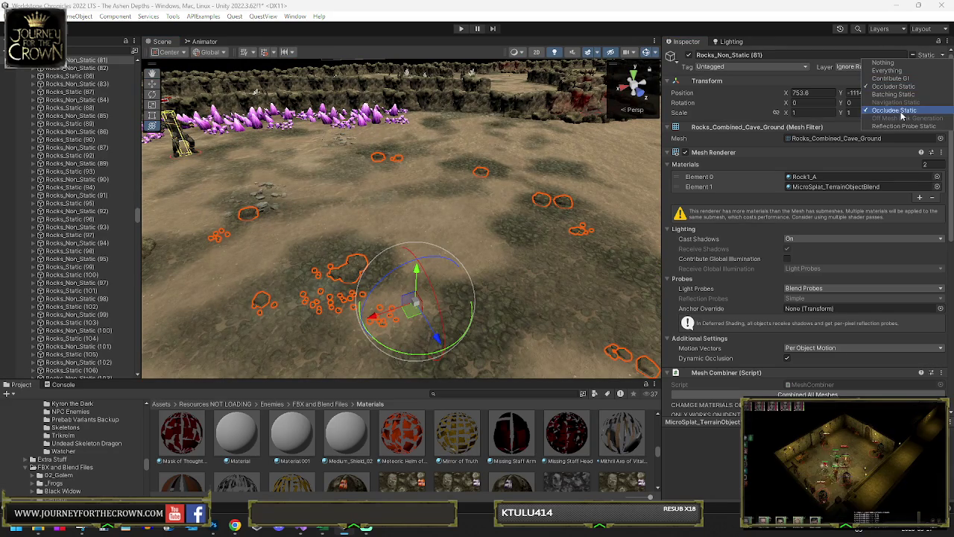
left_click(328, 279)
left_click(324, 282)
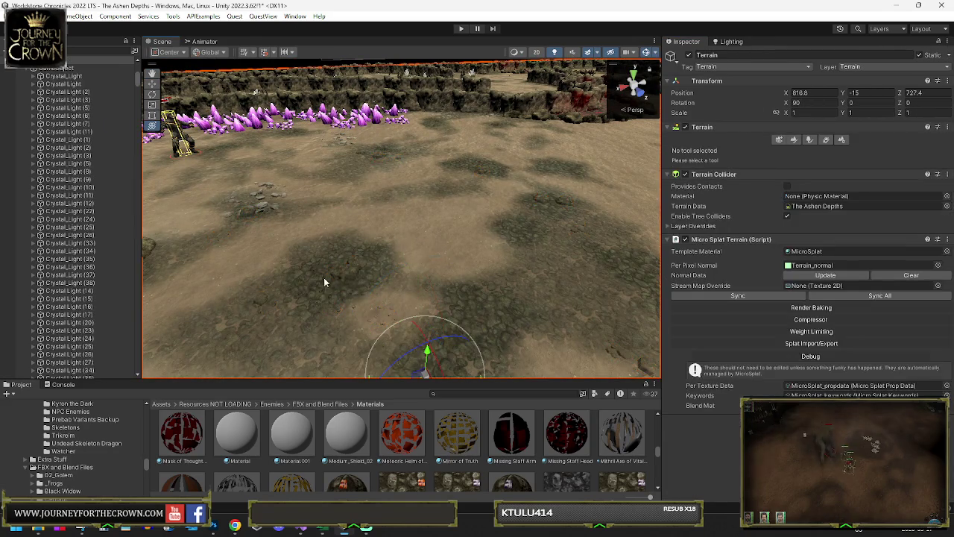
key("ctrl+z")
key("ctrl+z")
key("ctrl+z")
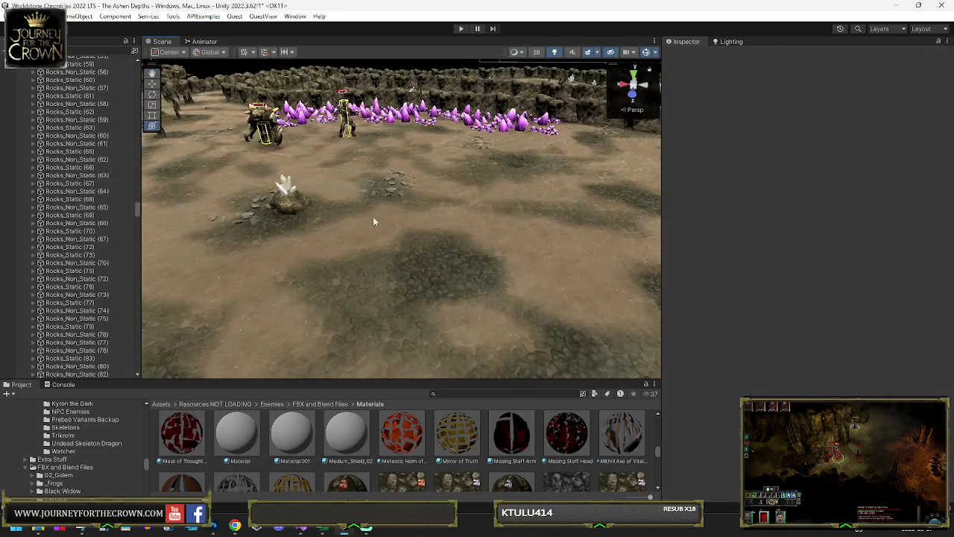
- Remove the white crystal cluster group in front of the enemies
left_click(386, 190)
key("ctrl+z")
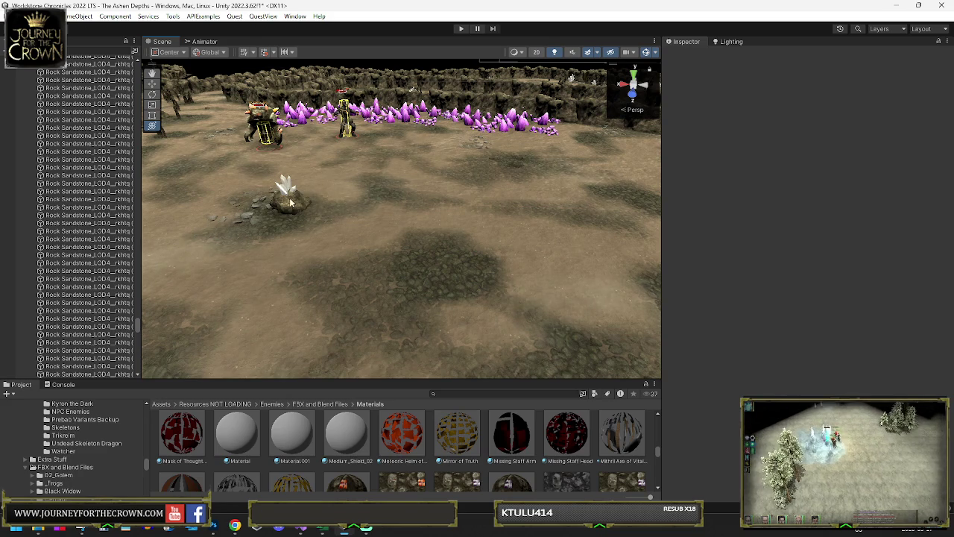
left_click(285, 190)
key("ctrl+z")
key("ctrl+z")
key("ctrl+z")
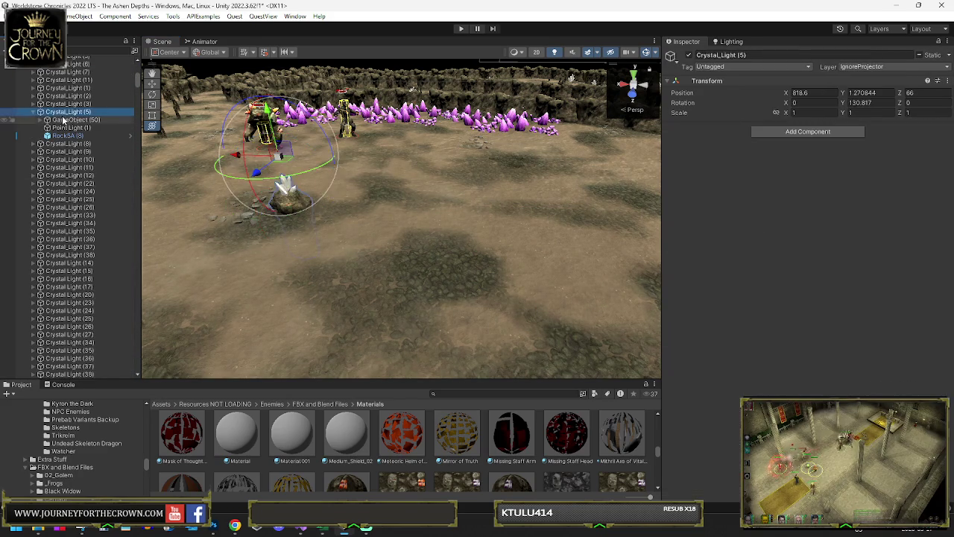
left_click(261, 198)
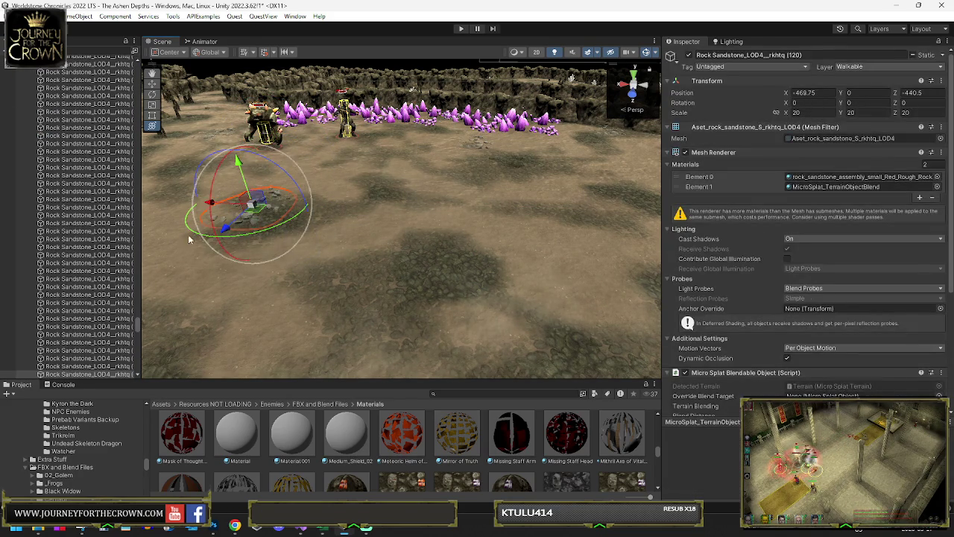
left_click(318, 220)
- Check several rocks around the arena walls and select the Terrain
mouse_move(319, 220)
left_mouse_down()
mouse_move(241, 211)
mouse_move(640, 214)
mouse_move(840, 251)
mouse_move(606, 197)
left_mouse_up()
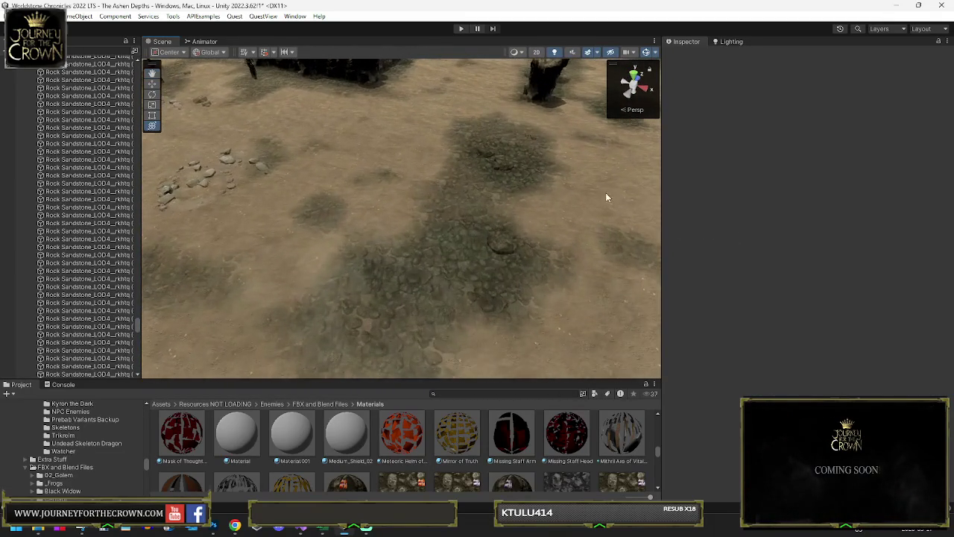
left_click(499, 249)
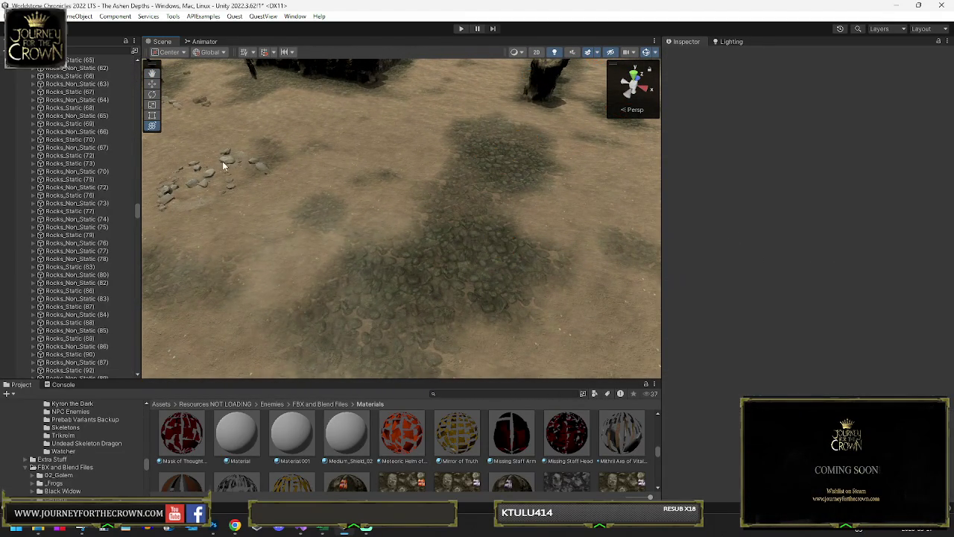
left_click(251, 174)
mouse_move(251, 174)
left_mouse_down()
mouse_move(371, 212)
mouse_move(576, 202)
mouse_move(419, 161)
mouse_move(409, 201)
mouse_move(671, 229)
mouse_move(513, 198)
left_mouse_up()
left_click(415, 159)
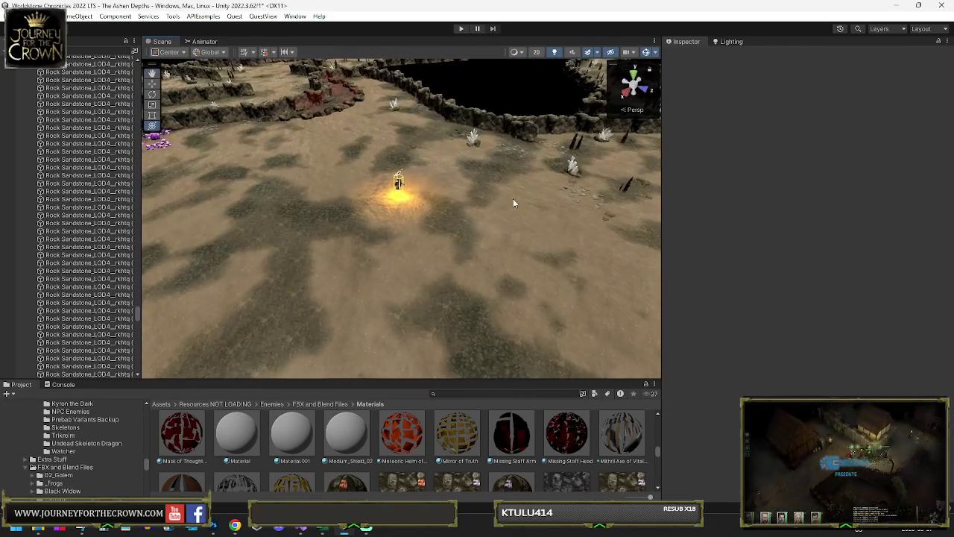
left_click(566, 194)
left_click(567, 191)
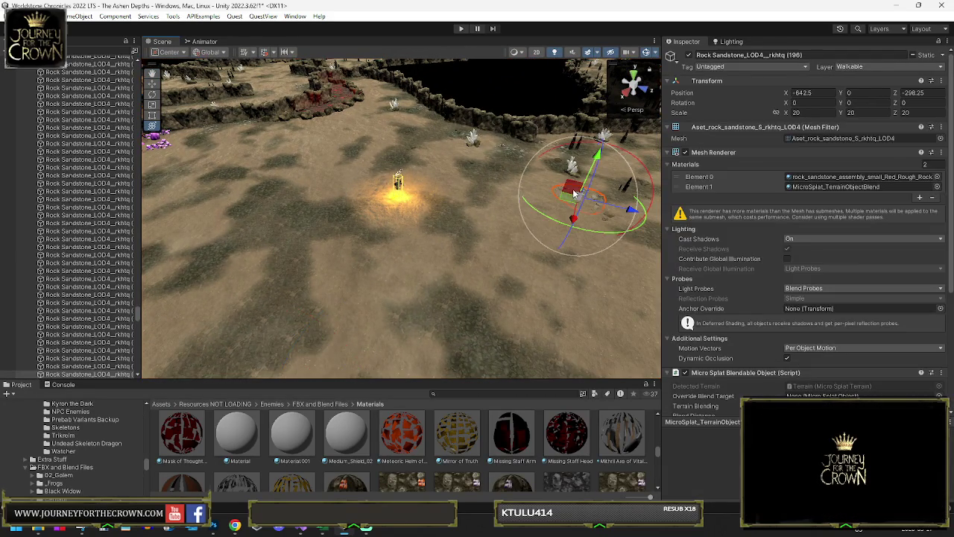
left_click(567, 191, "shift")
left_click(388, 218)
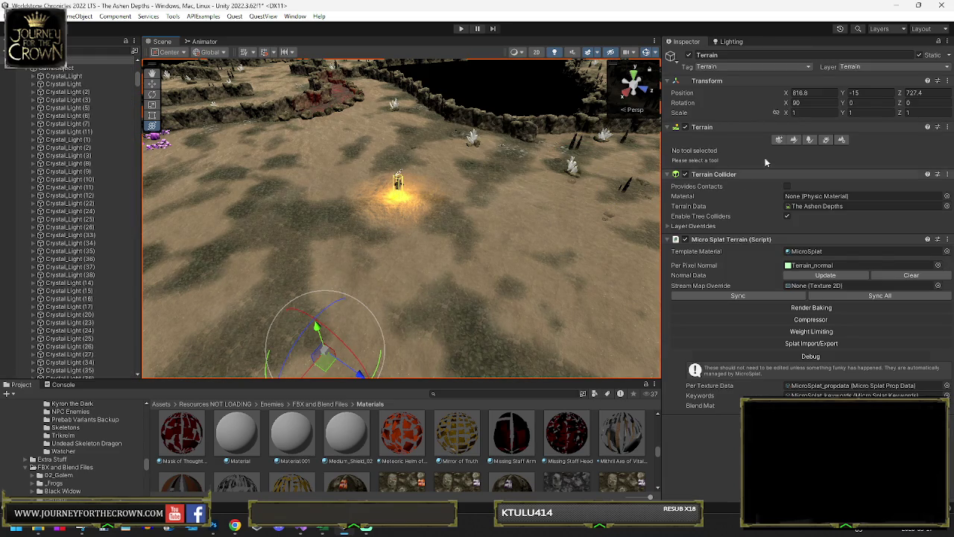
- Choose Set Height under Paint Terrain and set its target height to 20
left_click(795, 140)
left_click(742, 152)
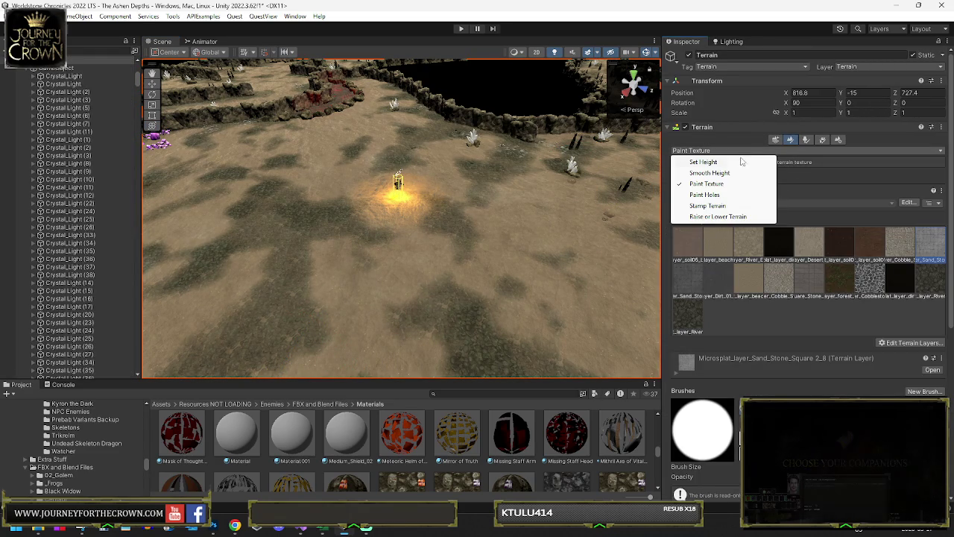
left_click(704, 162)
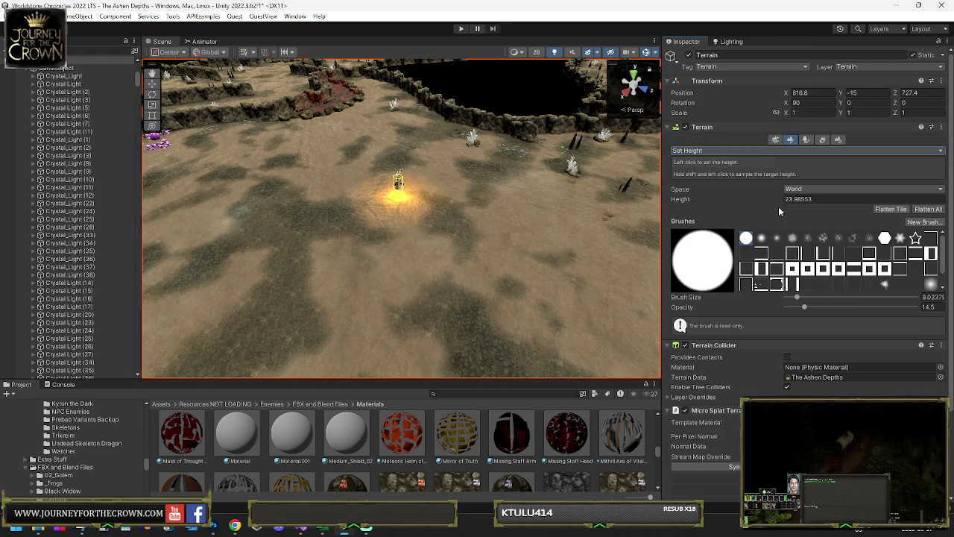
left_click(817, 199)
mouse_move(440, 248)
left_mouse_down()
mouse_move(611, 233)
mouse_move(585, 253)
mouse_move(408, 237)
left_mouse_up()
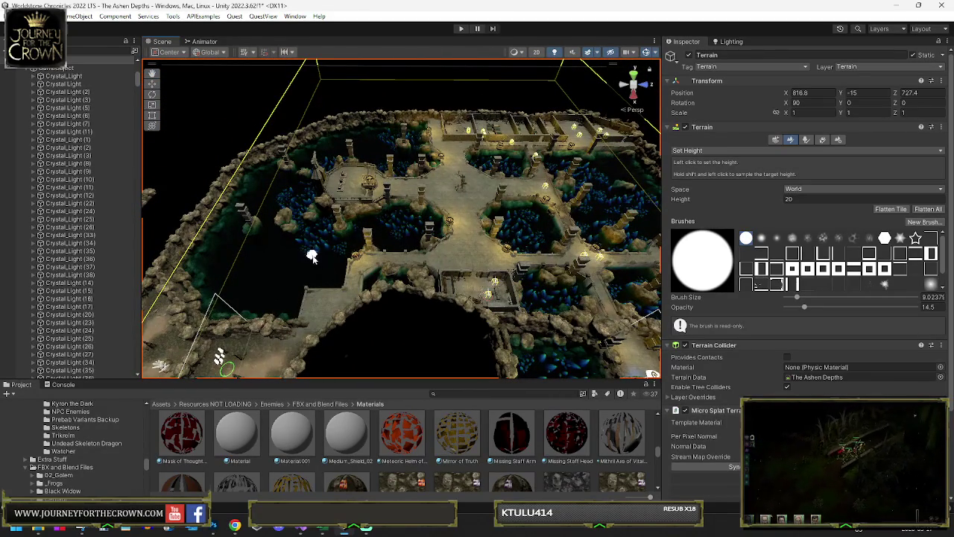
left_click(404, 242, "shift")
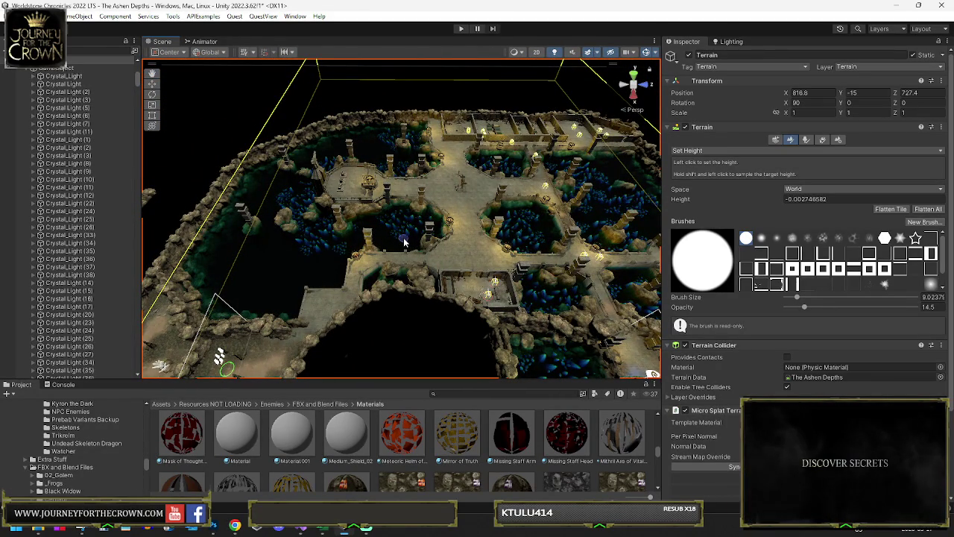
mouse_move(220, 356)
left_mouse_down()
mouse_move(27, 216)
mouse_move(105, 202)
mouse_move(111, 213)
mouse_move(226, 238)
left_mouse_up()
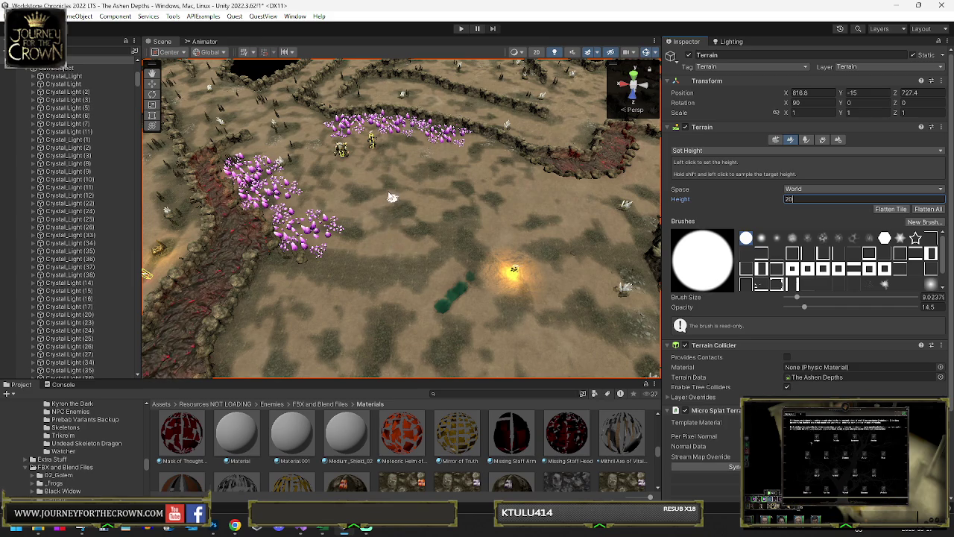
- Flatten a size-139 circle to height 20, then extend it toward the crystals with the cloud brush
left_click(823, 298)
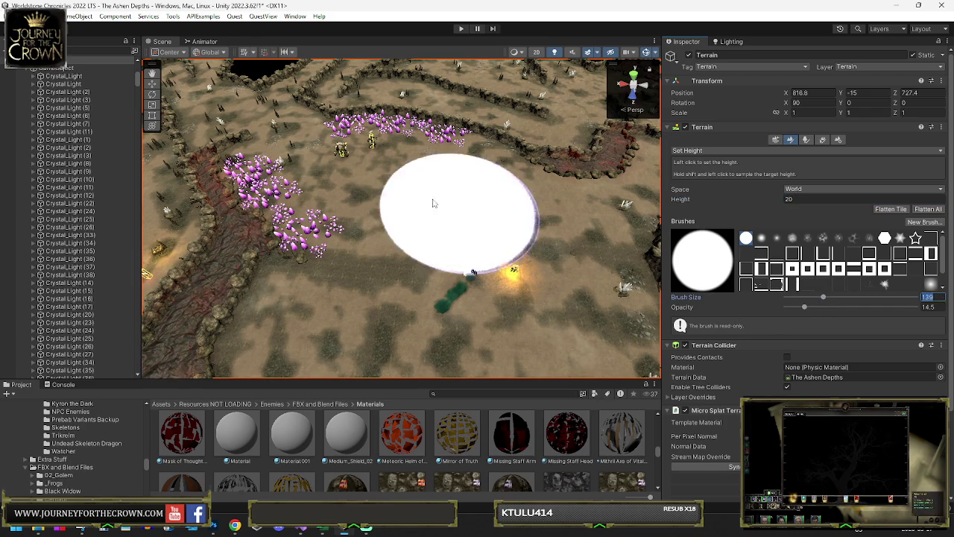
left_click(461, 234)
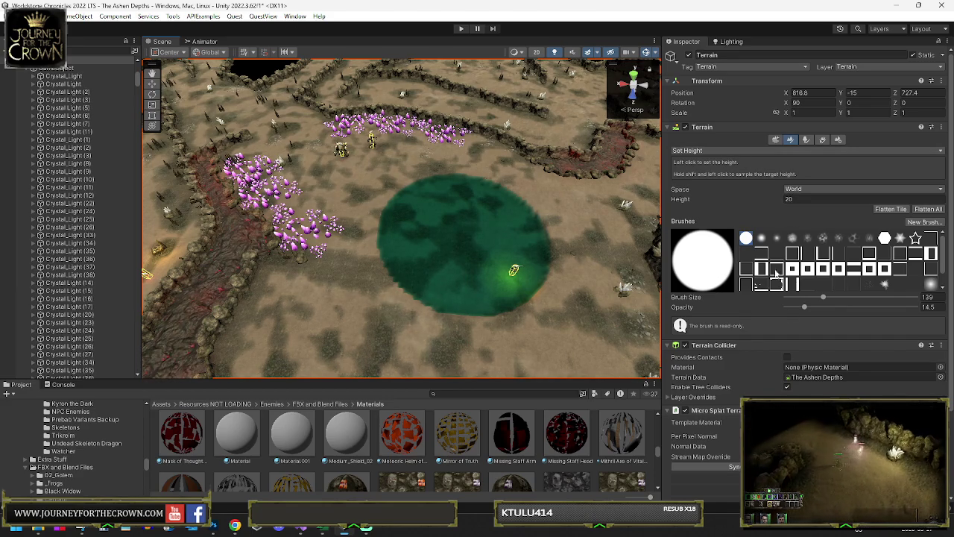
left_click(884, 284)
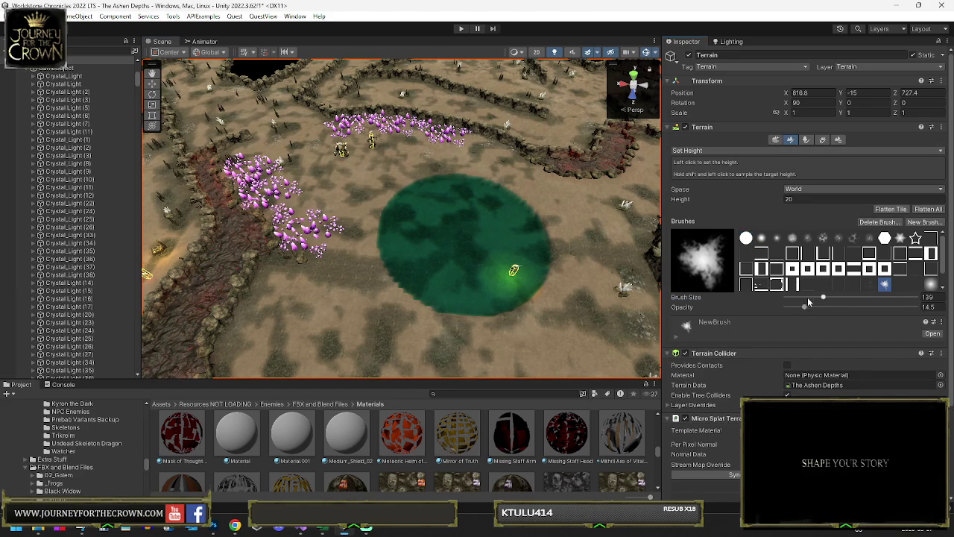
mouse_move(363, 182)
left_mouse_down()
mouse_move(362, 172)
mouse_move(406, 170)
mouse_move(438, 178)
left_mouse_up()
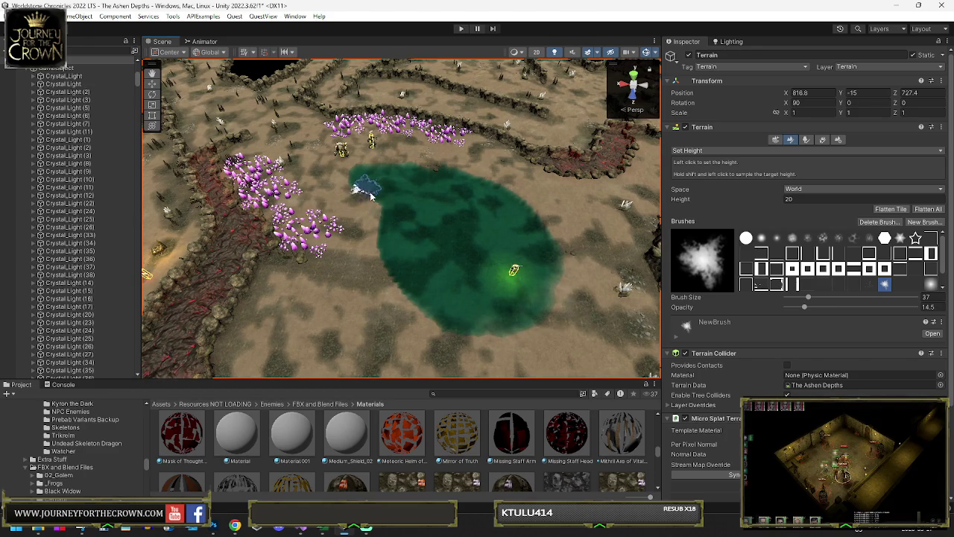
mouse_move(397, 327)
left_mouse_down()
mouse_move(395, 217)
mouse_move(428, 179)
mouse_move(490, 179)
mouse_move(557, 102)
left_mouse_up()
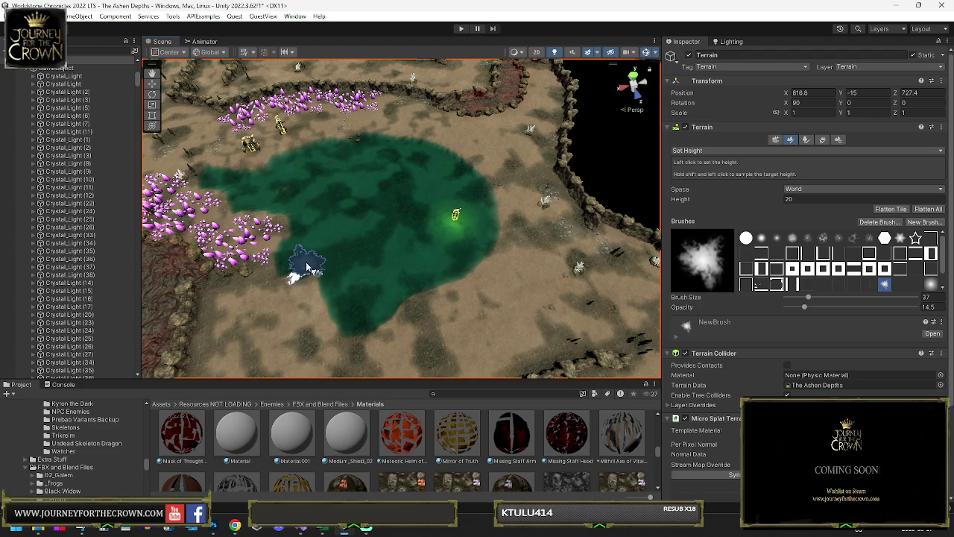
scroll(306, 267, "down", 2)
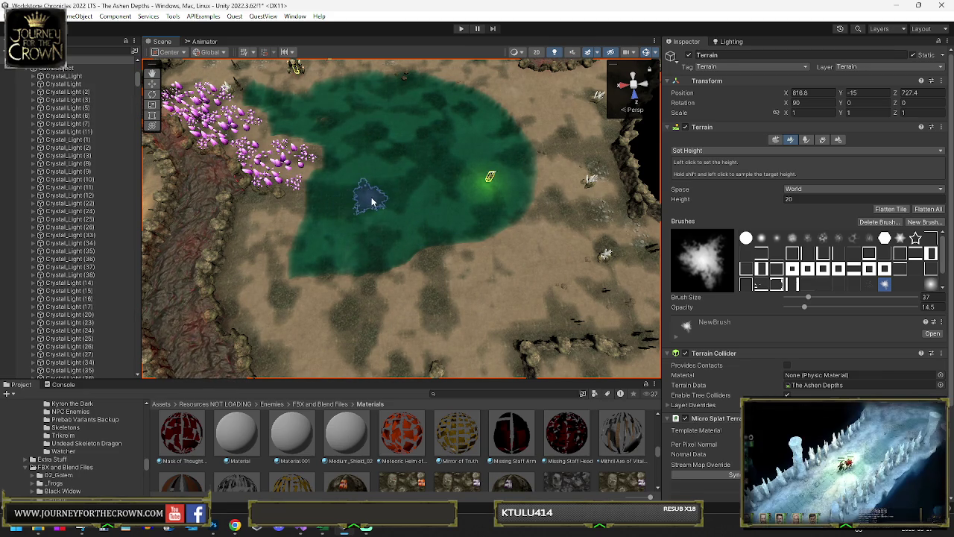
mouse_move(374, 195)
left_mouse_down()
mouse_move(383, 186)
mouse_move(682, 141)
mouse_move(733, 91)
mouse_move(745, 97)
mouse_move(728, 142)
left_mouse_up()
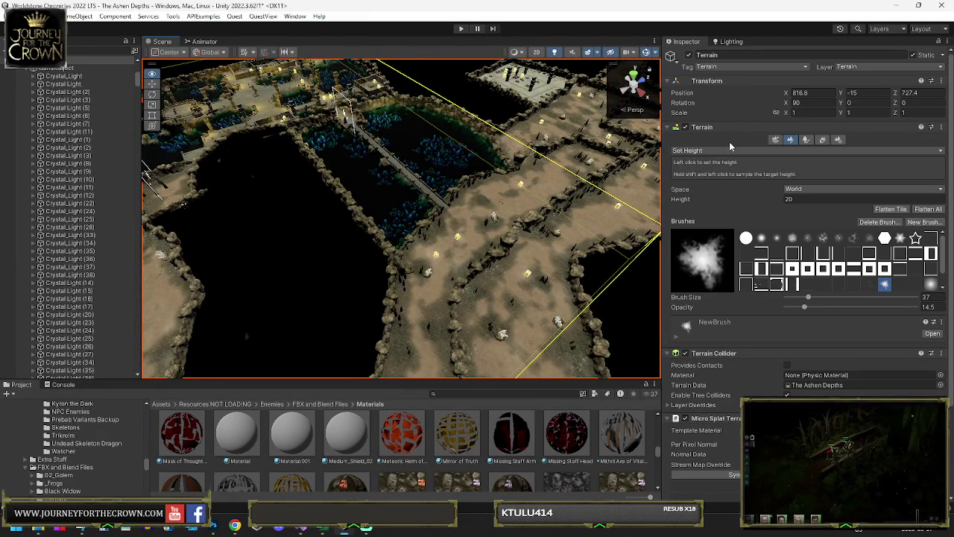
mouse_move(728, 142)
left_mouse_down()
mouse_move(667, 146)
mouse_move(503, 371)
mouse_move(488, 354)
mouse_move(582, 175)
left_mouse_up()
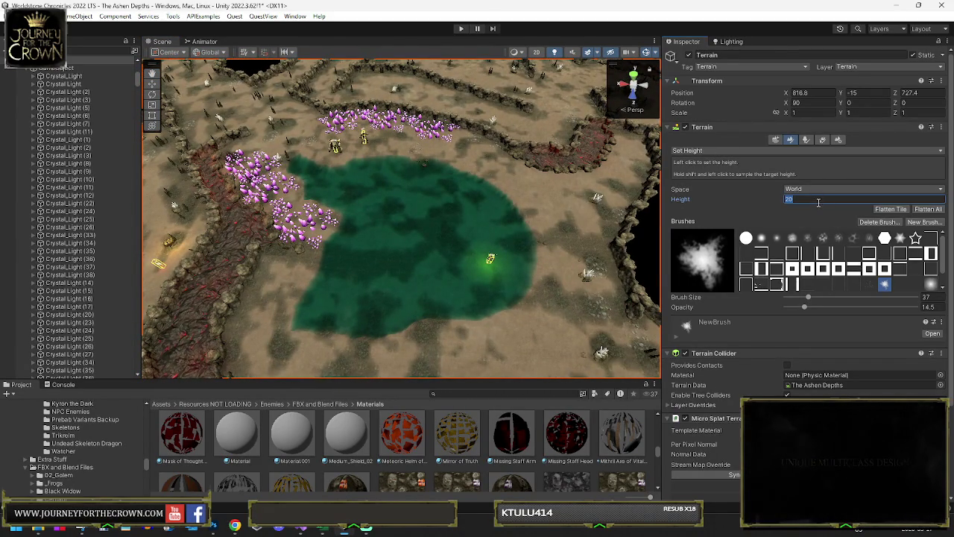
- Change the Set Height target to 10 and shrink the brush to about 42
type("10")
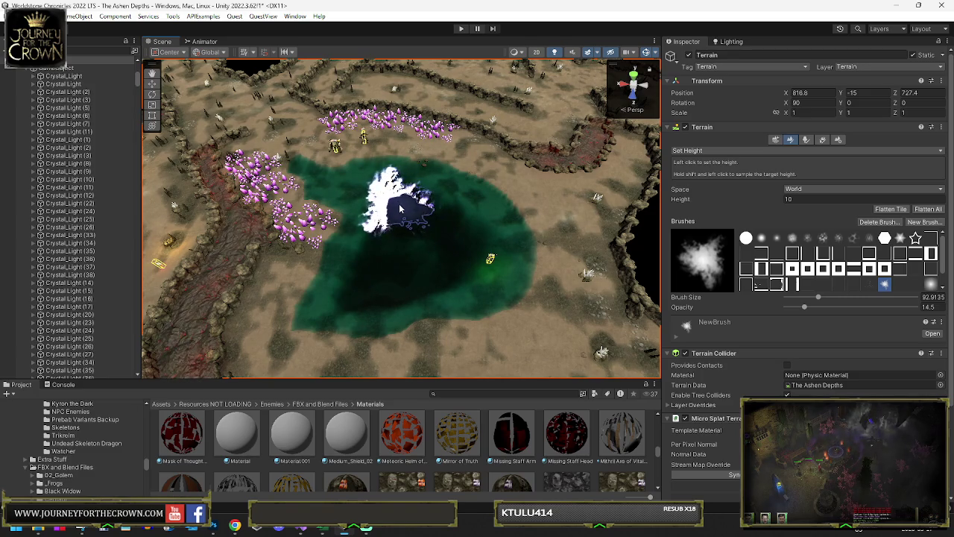
key("a")
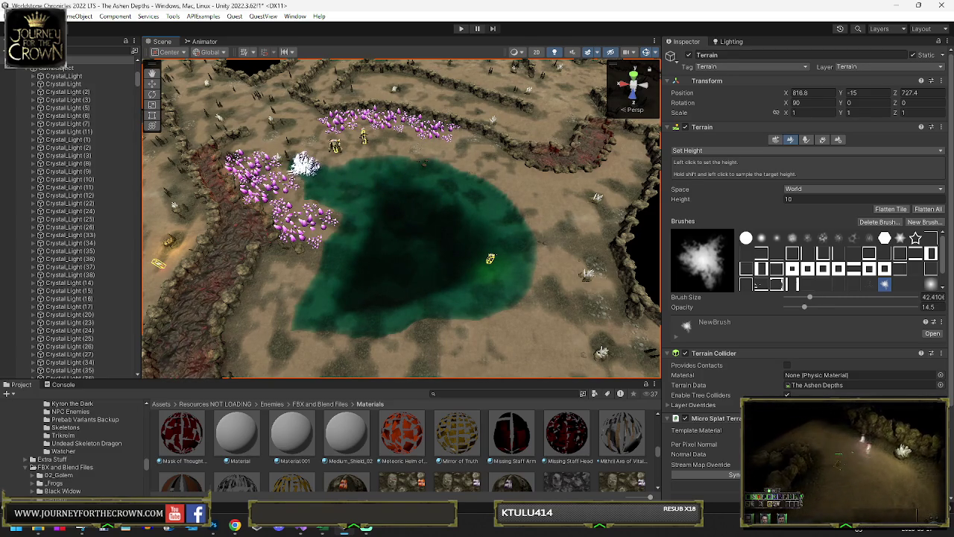
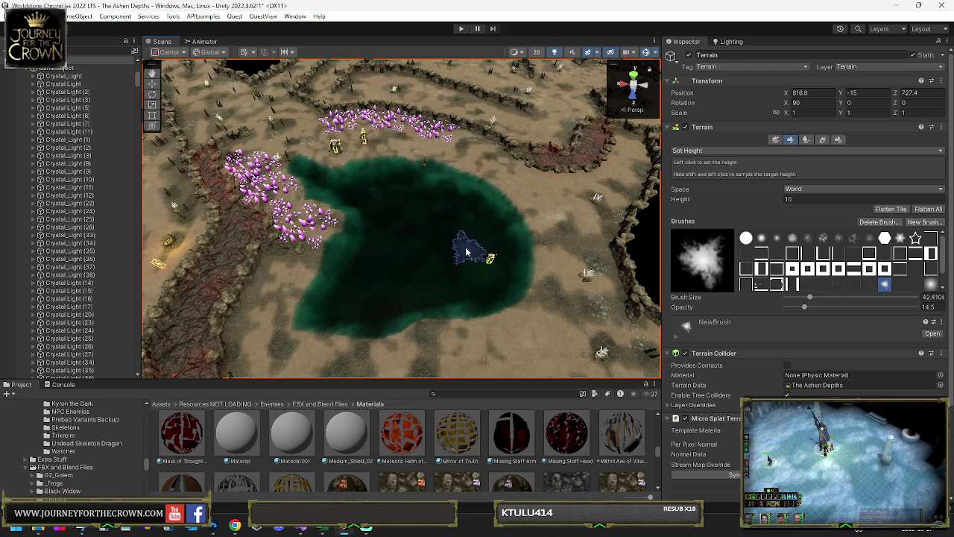
- Duplicate a pink crystal cluster and move the copy into the green lake
left_click(294, 211)
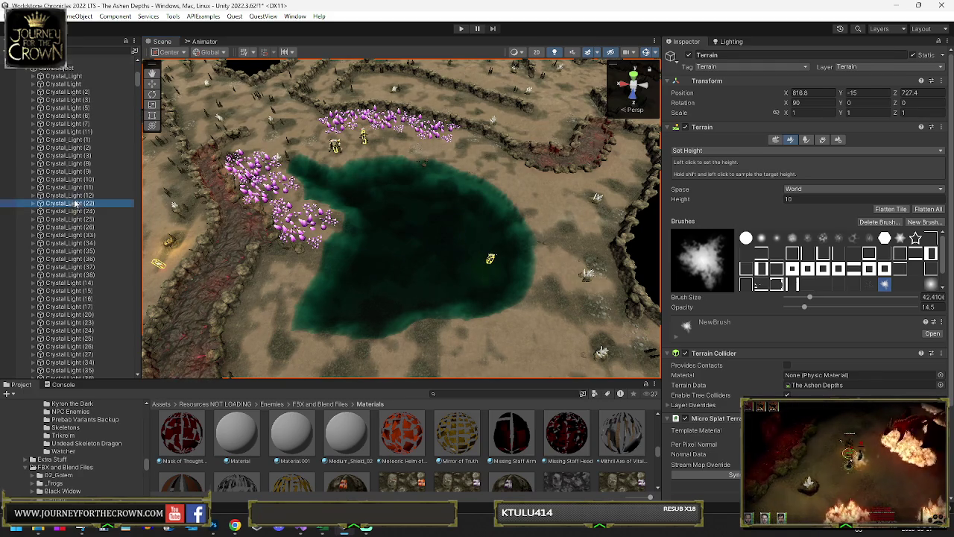
left_click(309, 223)
key("y")
key("ctrl+d")
mouse_move(311, 226)
left_mouse_down()
mouse_move(359, 200)
mouse_move(350, 151)
mouse_move(358, 190)
left_mouse_up()
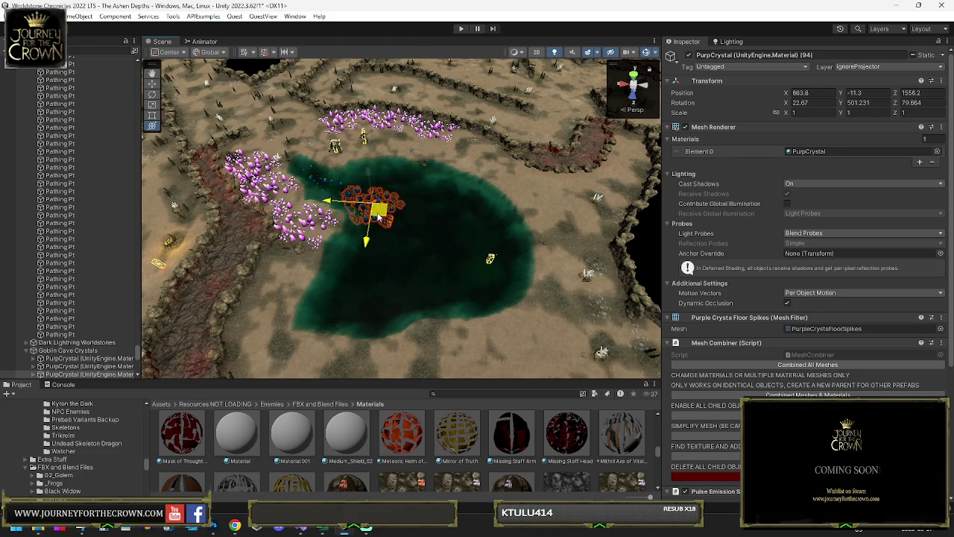
mouse_move(373, 201)
left_mouse_down()
mouse_move(430, 203)
mouse_move(484, 239)
mouse_move(487, 289)
mouse_move(388, 293)
mouse_move(360, 315)
mouse_move(422, 286)
mouse_move(378, 256)
left_mouse_up()
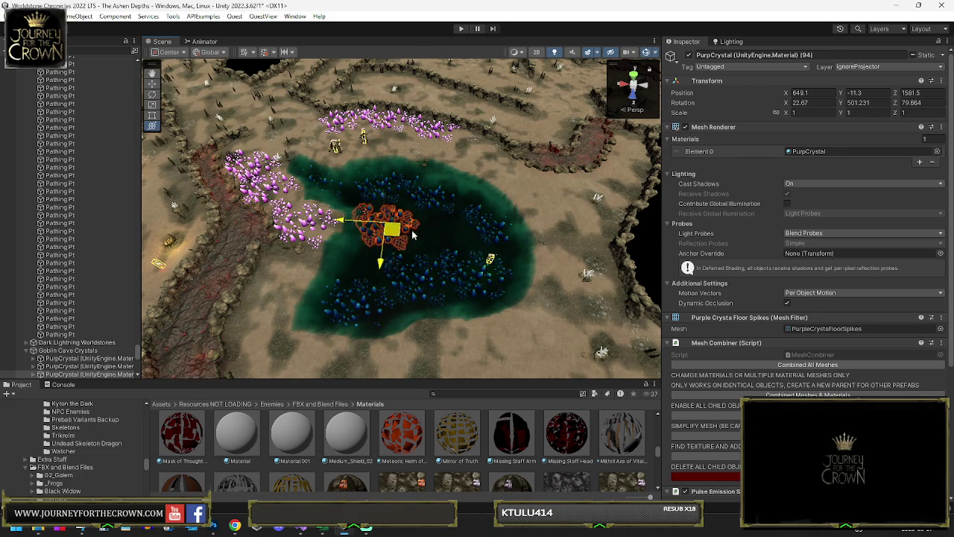
- Rotate the copied cluster and move it toward the lake's left shore
key("f")
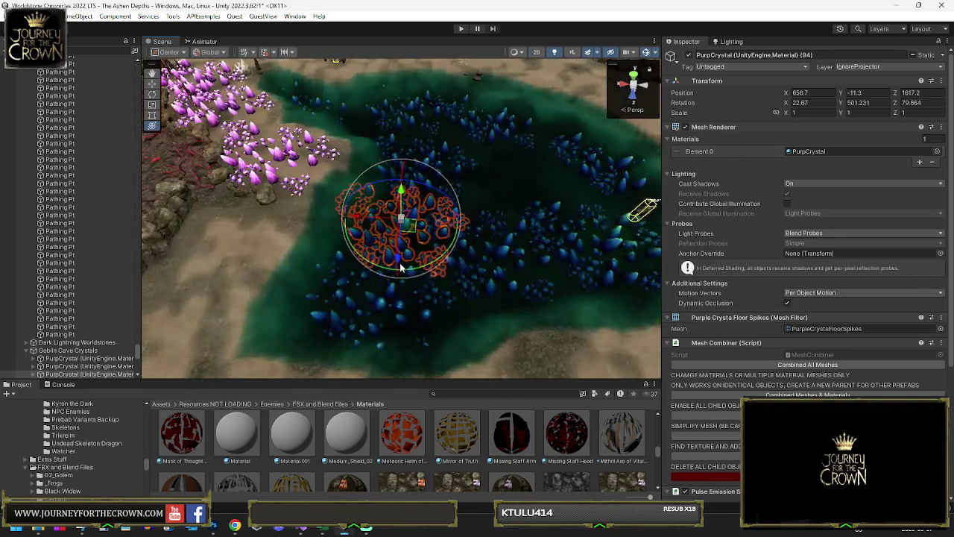
left_click_drag(424, 270, 572, 199)
key("w")
mouse_move(401, 219)
left_mouse_down()
mouse_move(352, 237)
mouse_move(333, 191)
left_mouse_up()
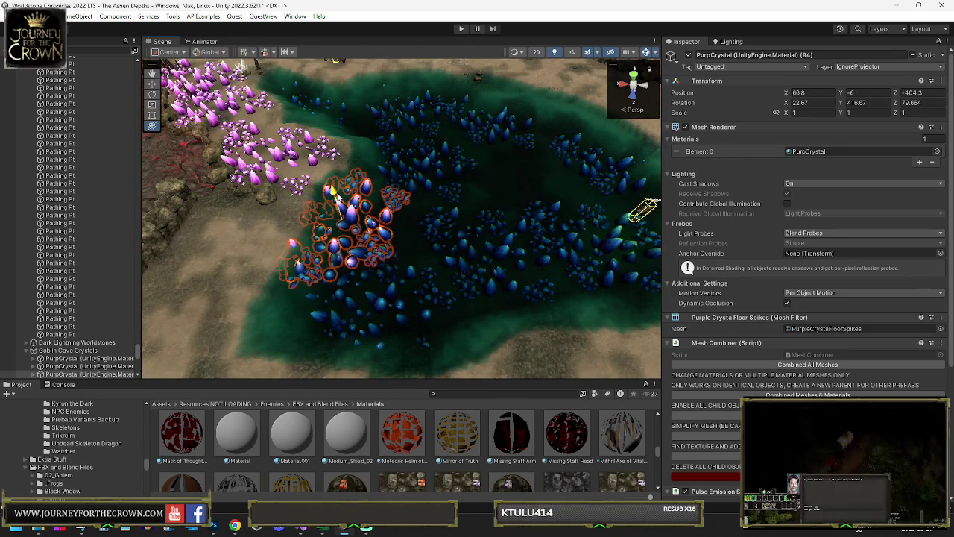
- Duplicate the cluster again and place the new copy on the lake's right bank
key("ctrl+d")
mouse_move(348, 231)
left_mouse_down()
mouse_move(278, 317)
mouse_move(471, 301)
mouse_move(263, 290)
mouse_move(348, 292)
left_mouse_up()
key("f")
mouse_move(414, 257)
left_mouse_down()
mouse_move(394, 274)
mouse_move(512, 234)
mouse_move(583, 229)
mouse_move(593, 252)
mouse_move(627, 222)
left_mouse_up()
key("f")
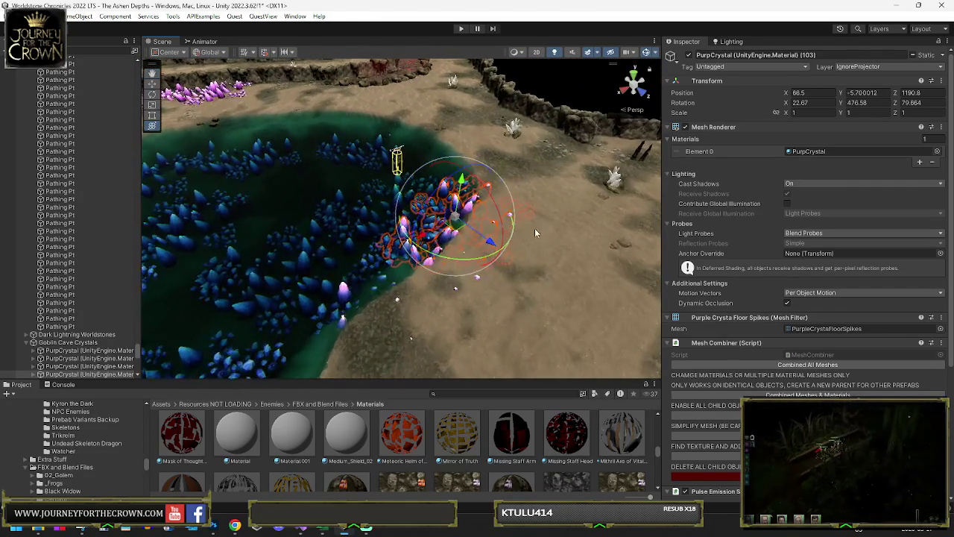
mouse_move(543, 233)
left_mouse_down()
mouse_move(400, 301)
mouse_move(447, 280)
mouse_move(472, 255)
mouse_move(434, 244)
left_mouse_up()
key("w")
- Rotate another pink crystal cluster and move it to the lake's left edge
left_click(352, 321)
mouse_move(353, 322)
left_mouse_down()
mouse_move(378, 299)
mouse_move(304, 261)
mouse_move(368, 173)
left_mouse_up()
left_click(314, 269)
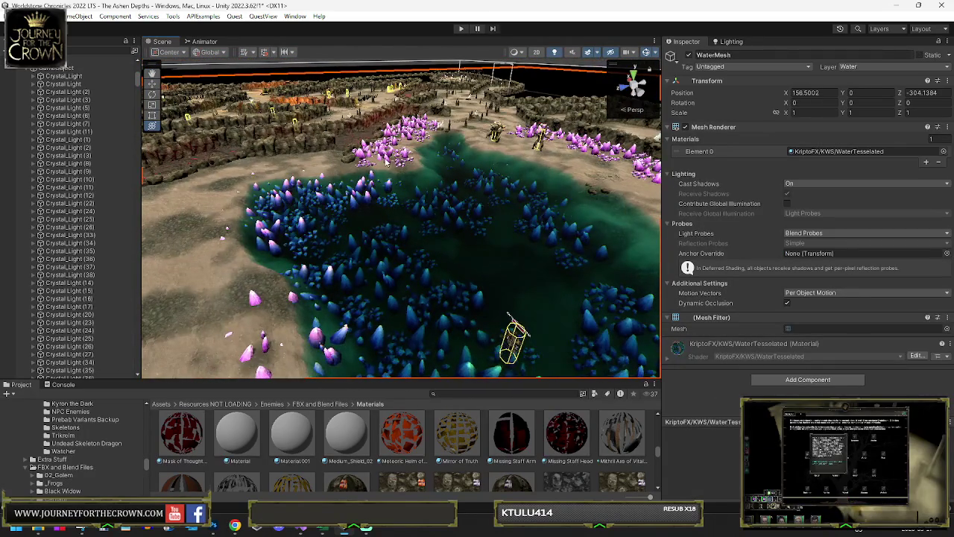
left_click(387, 163)
left_click(298, 321)
left_click_drag(298, 321, 186, 329)
key("y")
mouse_move(418, 283)
left_mouse_down()
mouse_move(431, 248)
mouse_move(389, 245)
mouse_move(415, 188)
mouse_move(481, 300)
left_mouse_up()
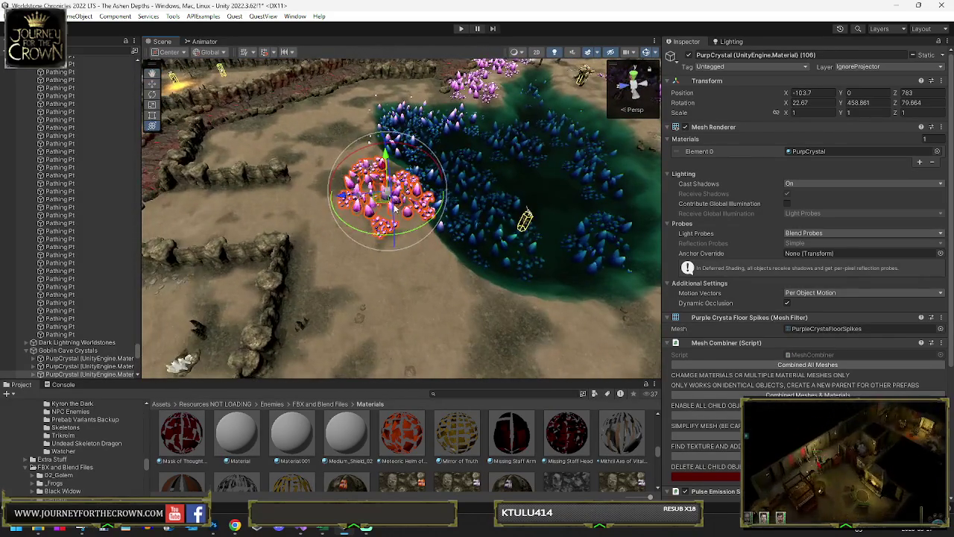
key("y")
mouse_move(379, 196)
left_mouse_down()
mouse_move(403, 198)
mouse_move(409, 211)
left_mouse_up()
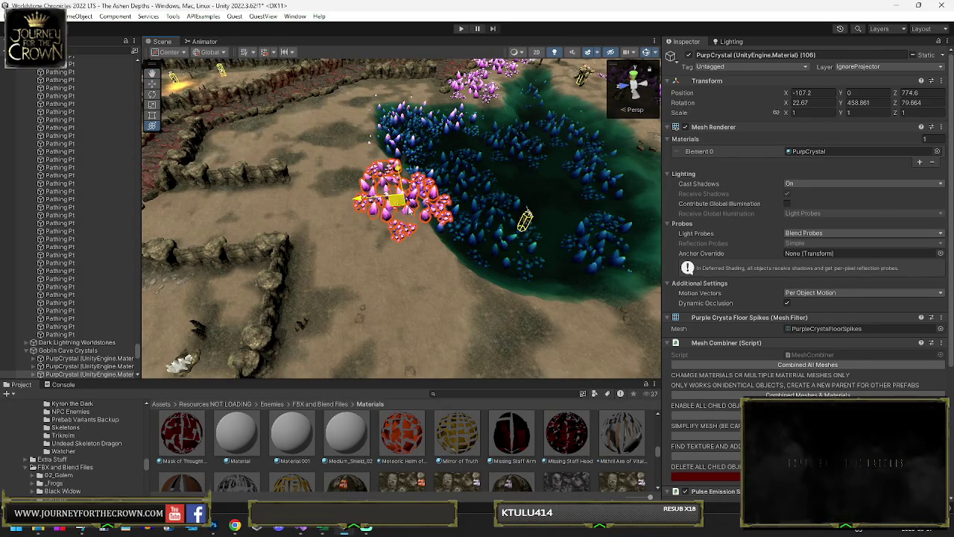
left_click(445, 263)
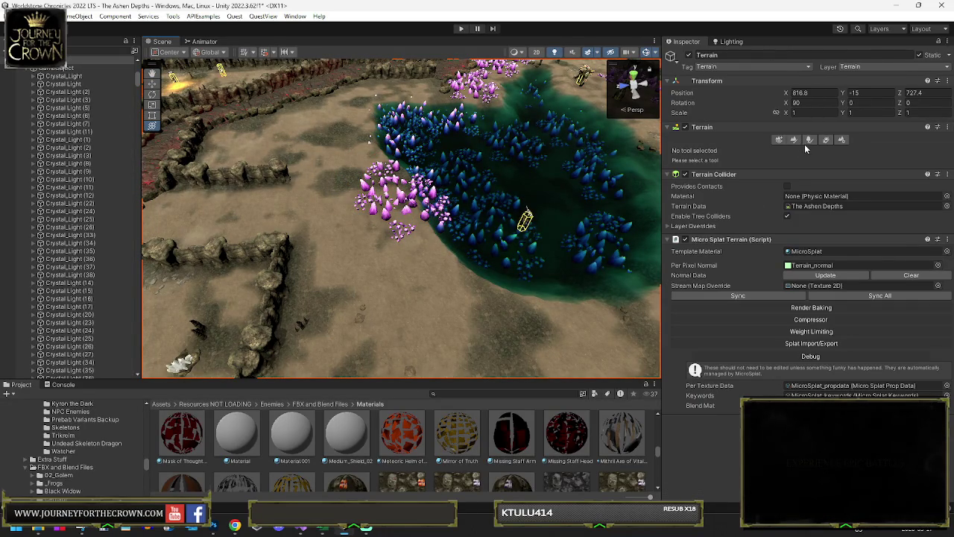
- Open Paint Terrain with the Set Height tool and an enlarged brush
left_click(794, 139)
left_click(760, 149)
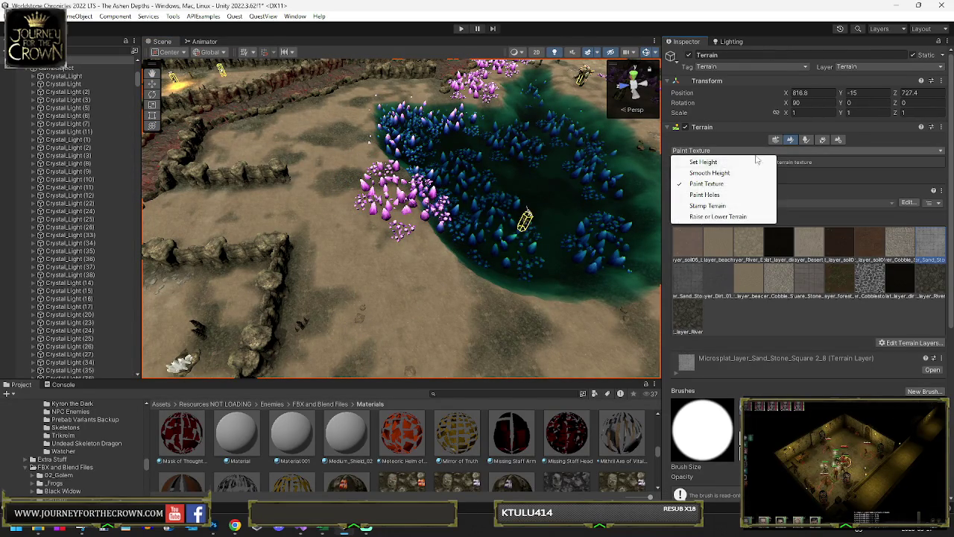
left_click(753, 159)
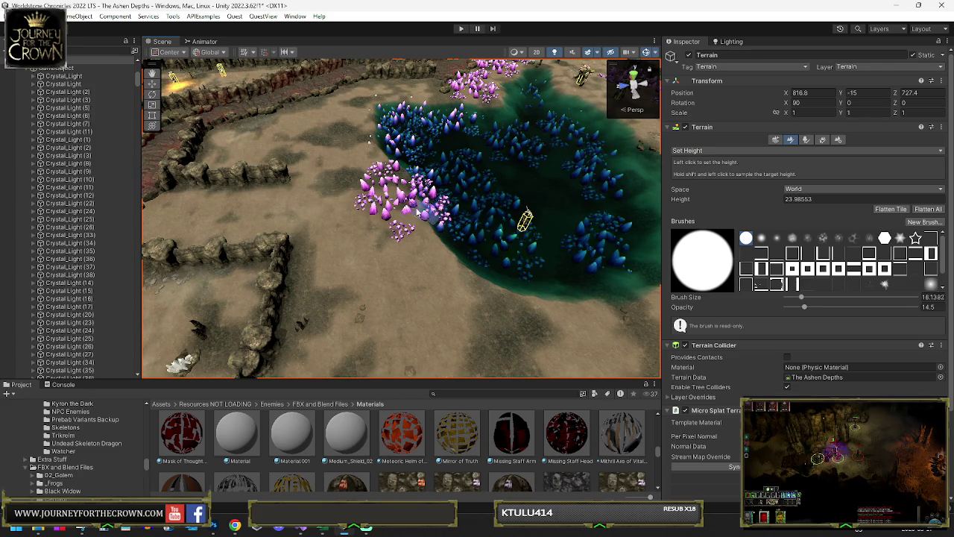
key("bracketright")
key("bracketright")
key("bracketright")
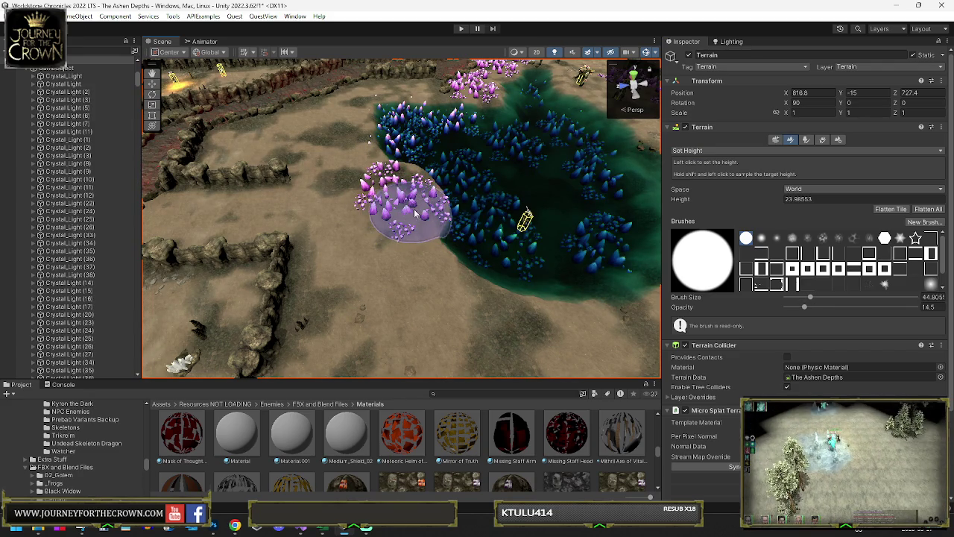
left_click_drag(409, 195, 395, 202)
- Switch to Smooth Height and smooth the terrain along the crystal field's edge
left_click(705, 151)
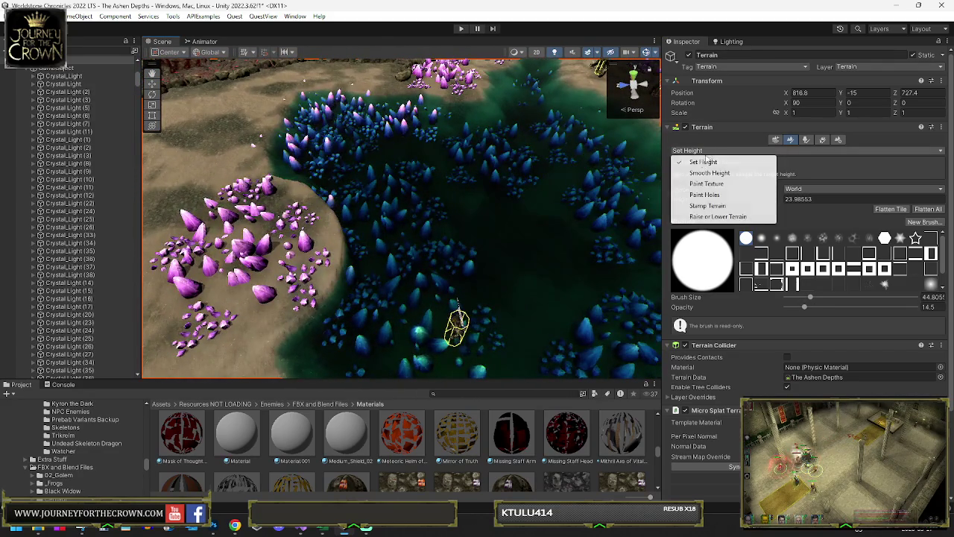
left_click(709, 172)
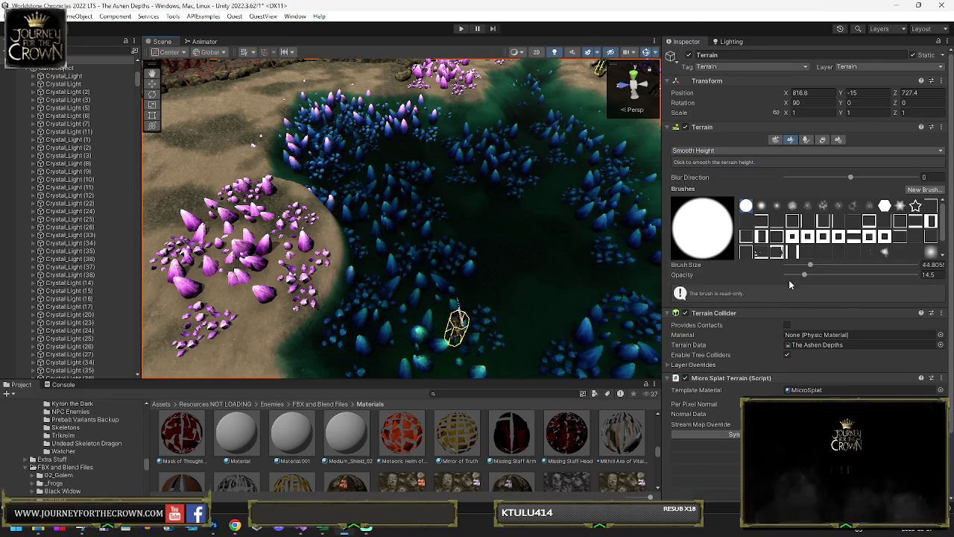
mouse_move(313, 246)
left_mouse_down()
mouse_move(287, 228)
mouse_move(321, 216)
mouse_move(358, 283)
mouse_move(333, 275)
mouse_move(367, 185)
mouse_move(298, 202)
mouse_move(294, 221)
mouse_move(339, 231)
mouse_move(283, 232)
mouse_move(351, 223)
mouse_move(471, 162)
mouse_move(477, 173)
mouse_move(431, 187)
left_mouse_up()
left_click_drag(554, 240, 644, 227)
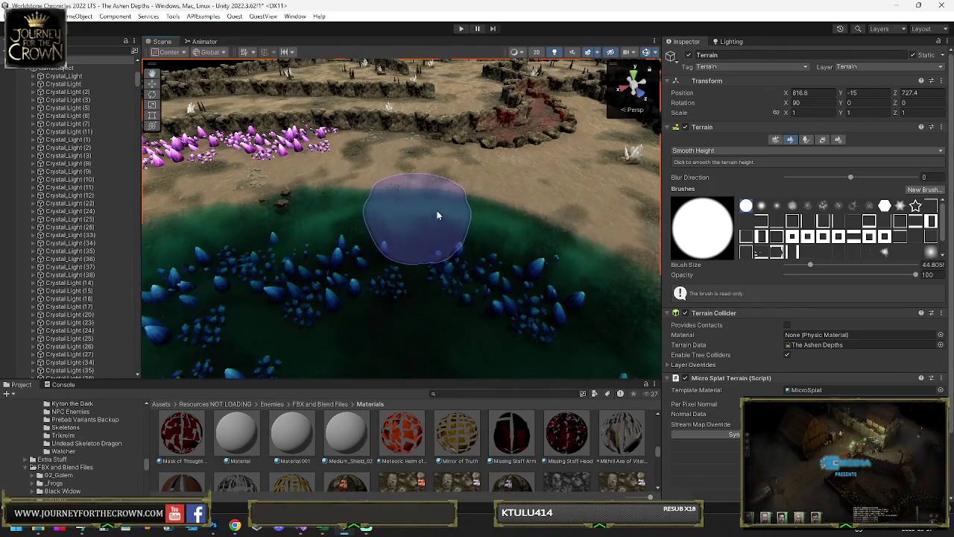
left_click_drag(505, 276, 437, 234)
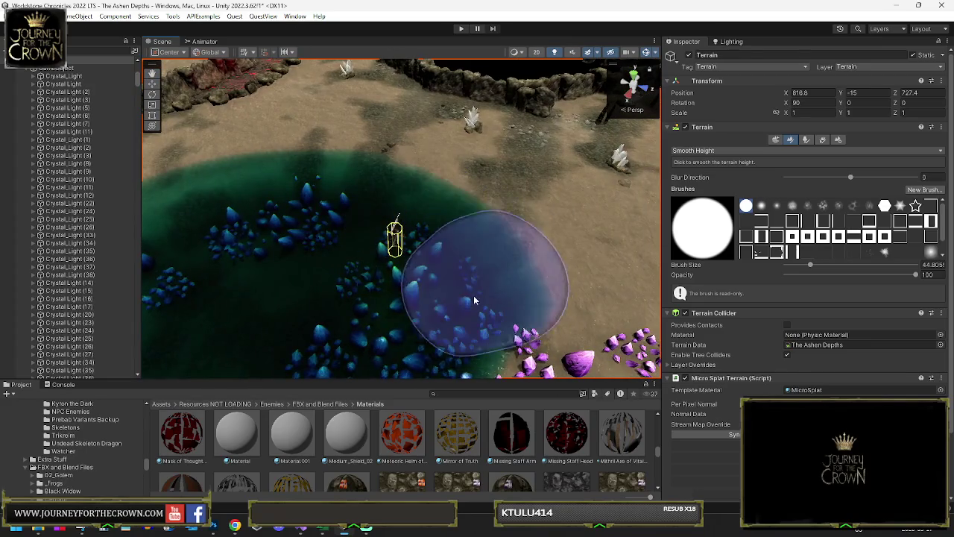
left_click(200, 224)
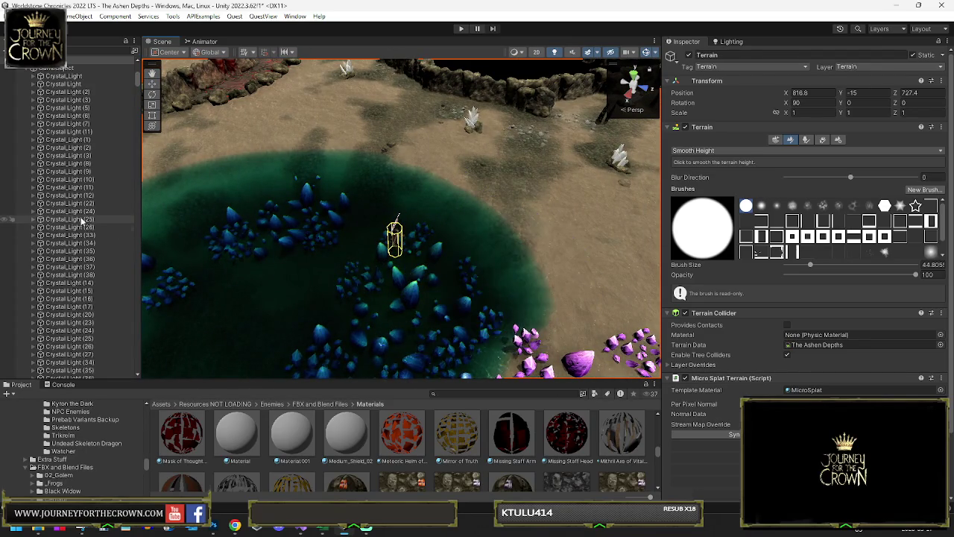
scroll(223, 249, "up", 3)
left_click(305, 239)
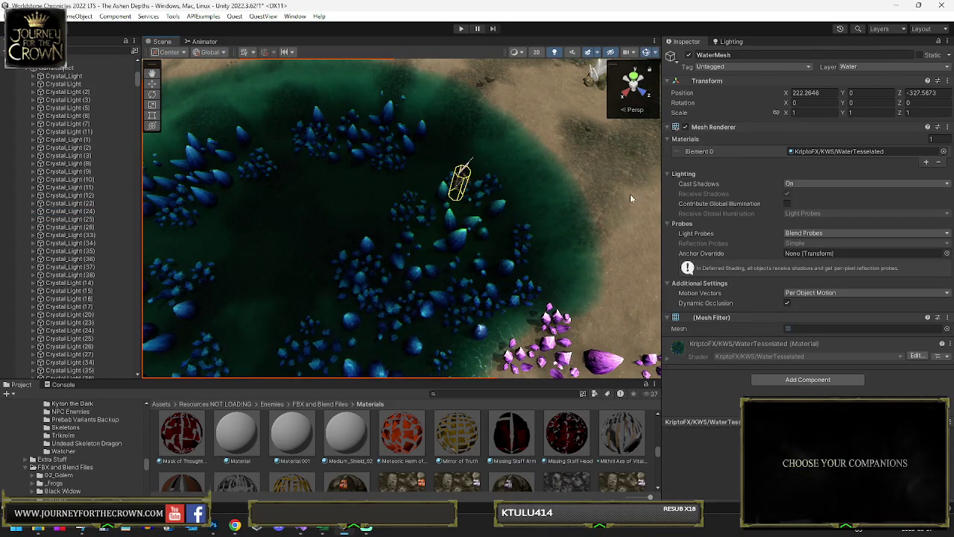
left_click(637, 160)
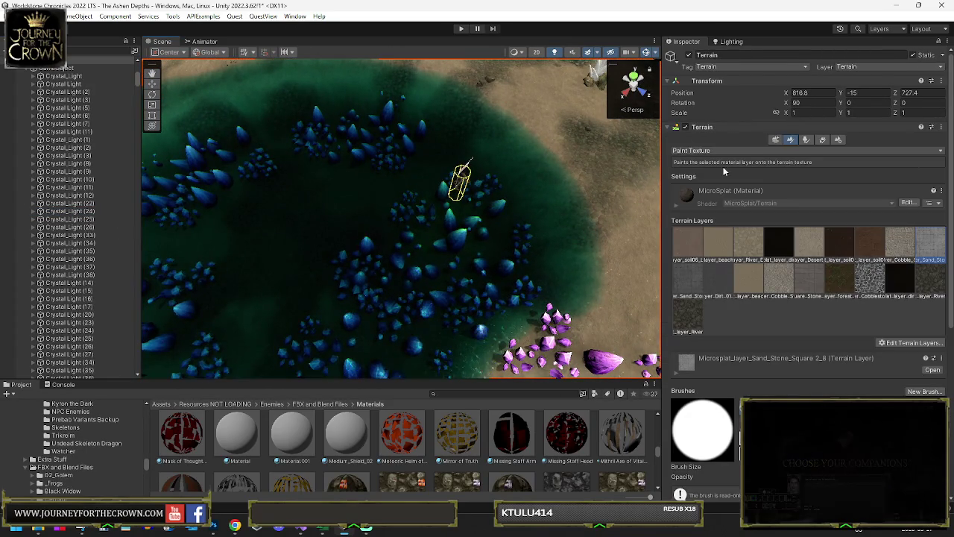
- Try flattening lake floor patches with Set Height at height 10, undoing each attempt
left_click(781, 151)
left_click(760, 162)
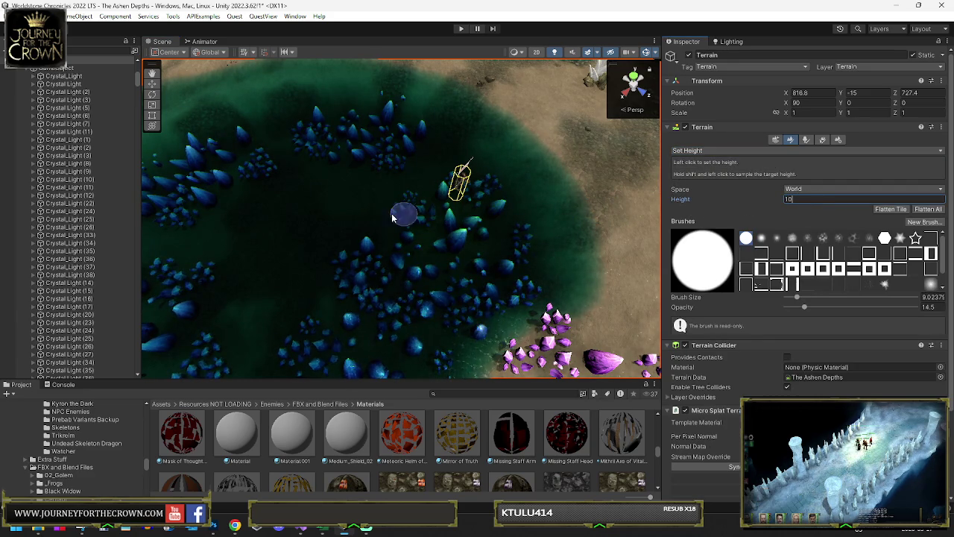
key("Return")
scroll(377, 211, "up", 10)
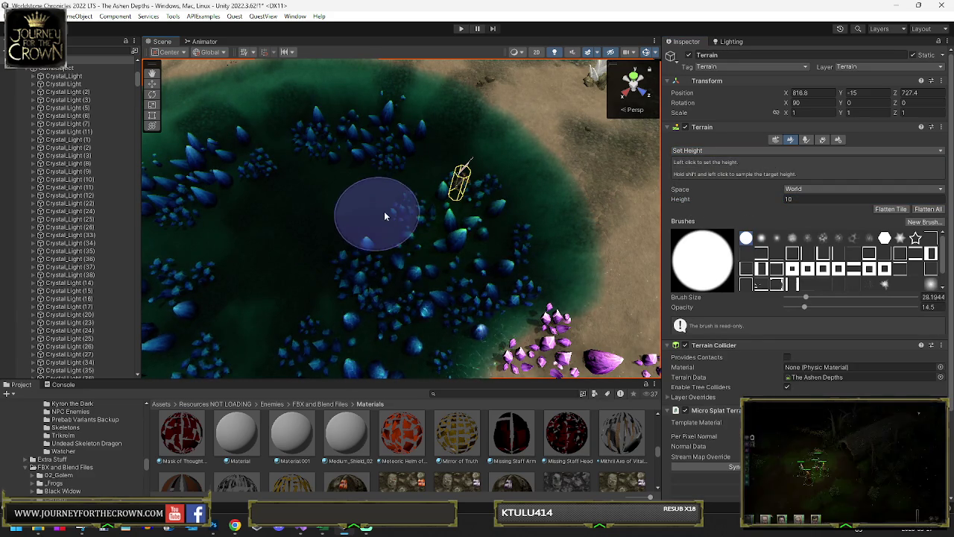
left_click_drag(415, 260, 404, 235)
key("ctrl+z")
scroll(384, 216, "down", 4)
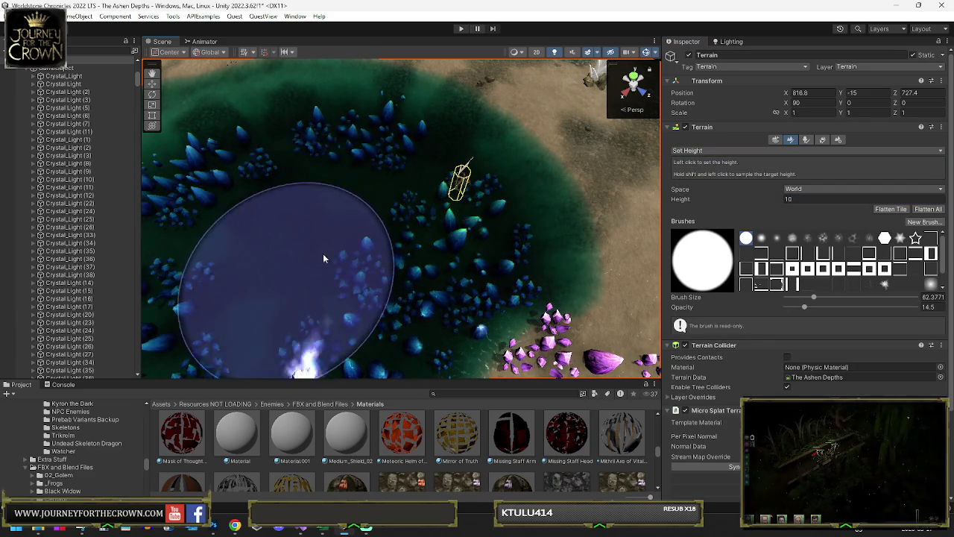
mouse_move(393, 223)
left_mouse_down()
mouse_move(225, 215)
mouse_move(388, 213)
left_mouse_up()
left_click(407, 212)
key("ctrl+z")
key("ctrl+z")
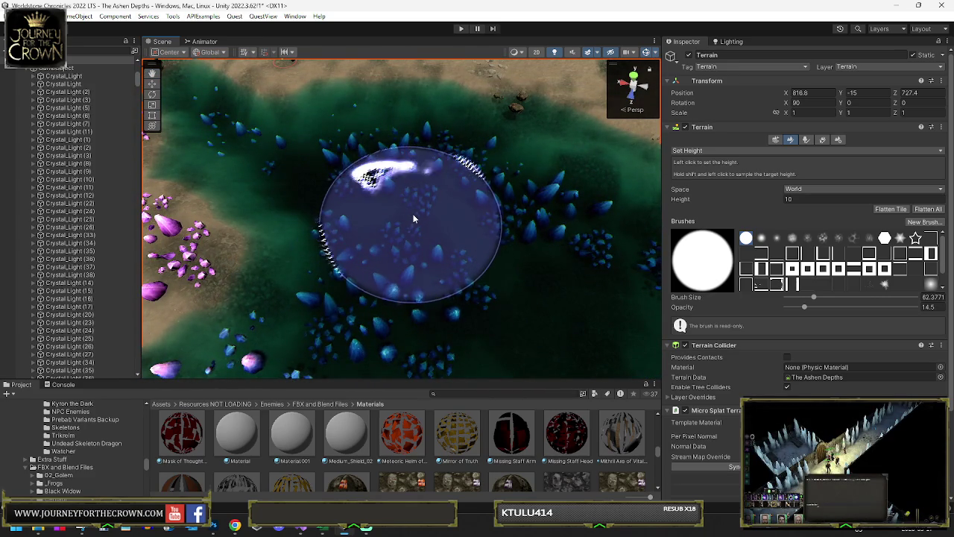
- Lower a patch of the lake floor to height 0
left_click(421, 213)
type("0")
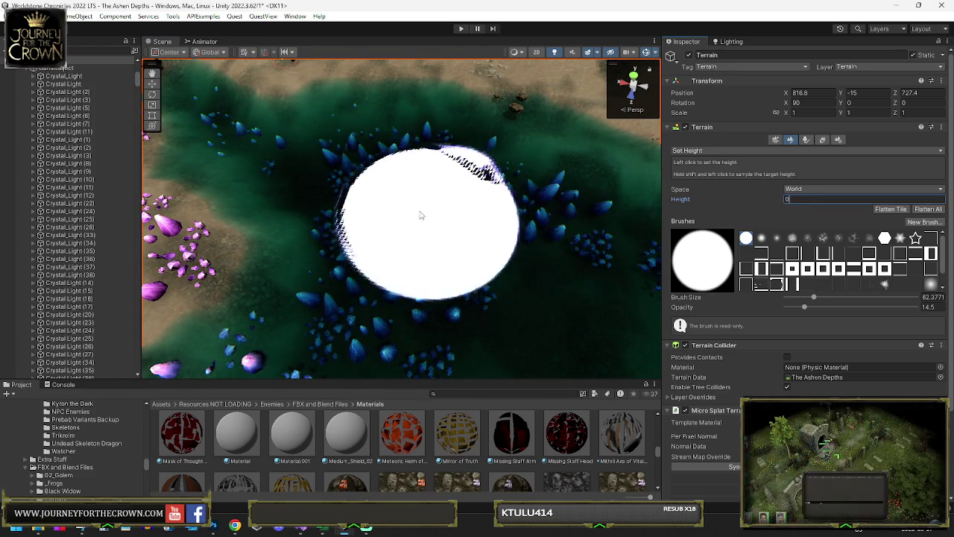
mouse_move(417, 230)
left_mouse_down()
mouse_move(485, 298)
mouse_move(488, 268)
mouse_move(443, 294)
mouse_move(392, 299)
mouse_move(402, 246)
left_mouse_up()
key("ctrl+z")
left_click(410, 212)
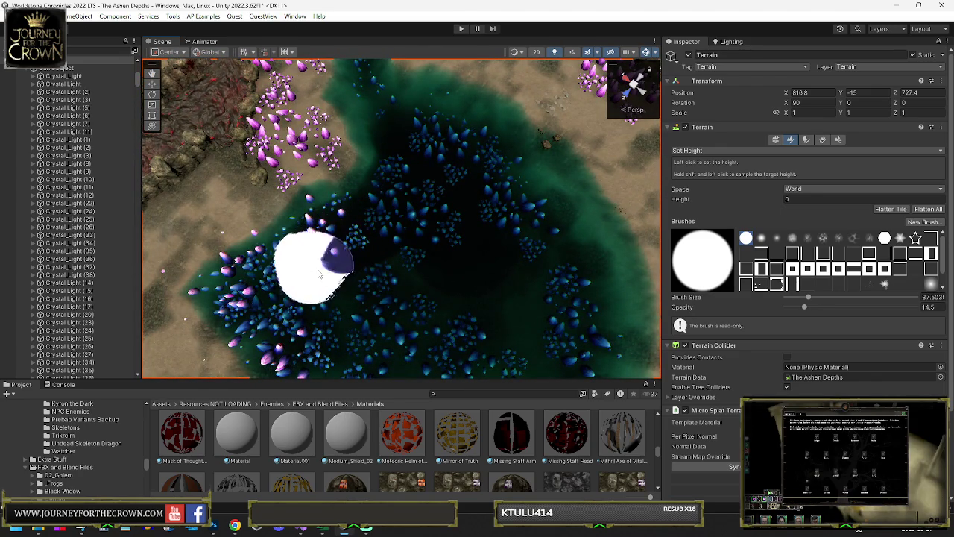
- Orbit to a perspective view of the crystal lake and open the terrain tool mode list
left_click_drag(483, 296, 444, 261)
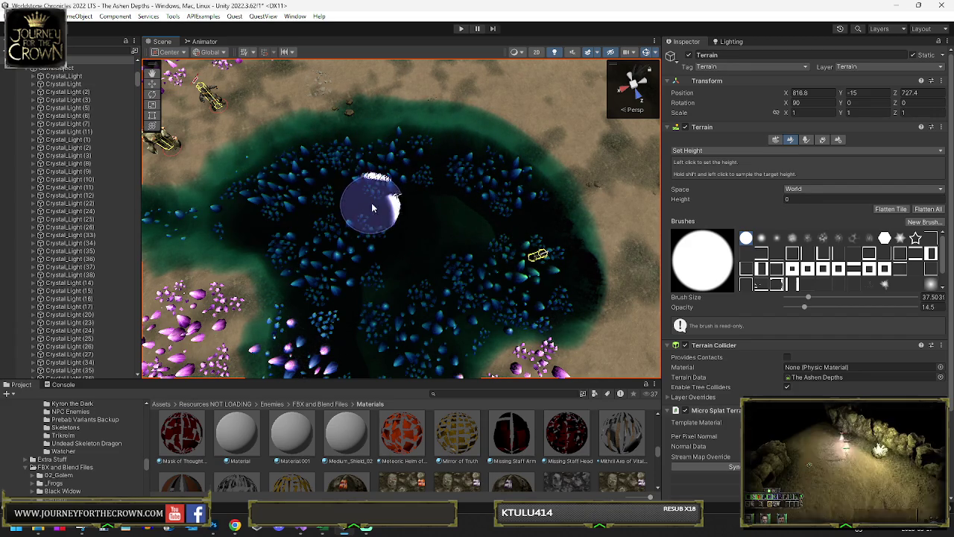
left_click_drag(353, 198, 251, 137)
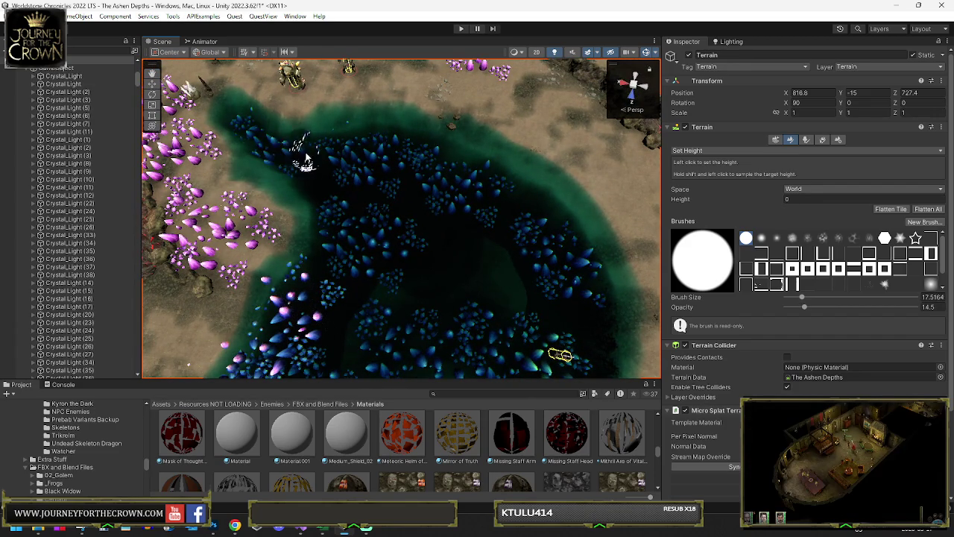
left_click_drag(312, 221, 310, 222)
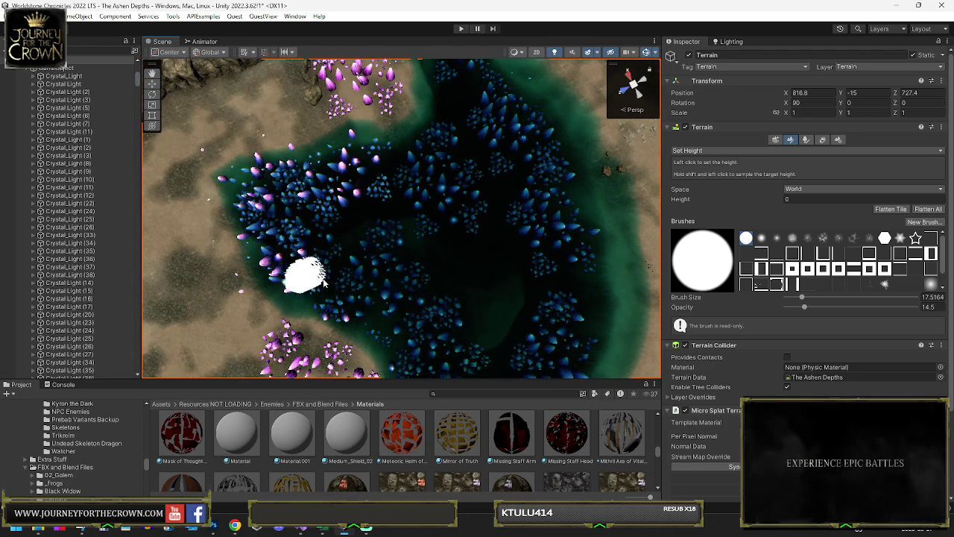
left_click_drag(414, 317, 500, 251)
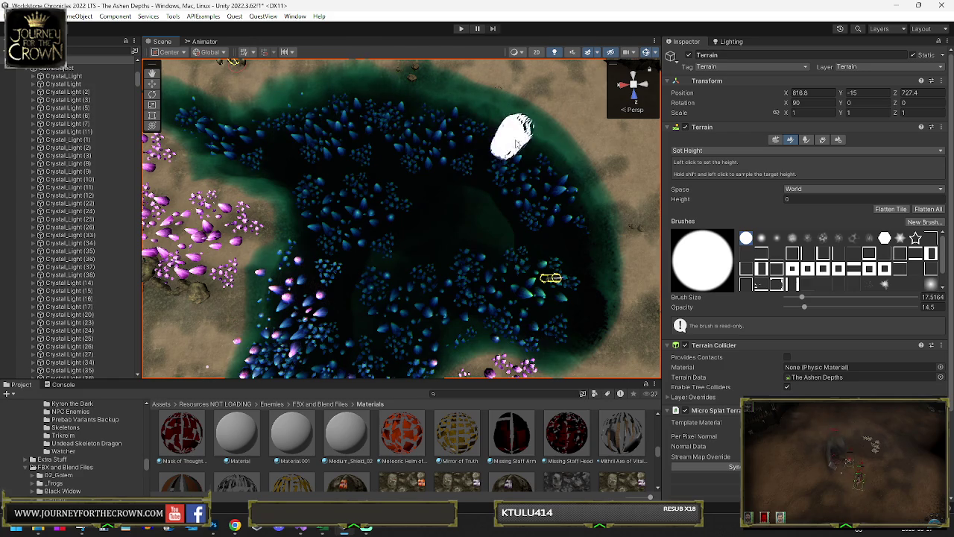
left_click_drag(521, 247, 506, 210)
left_click(752, 153)
left_click(745, 183)
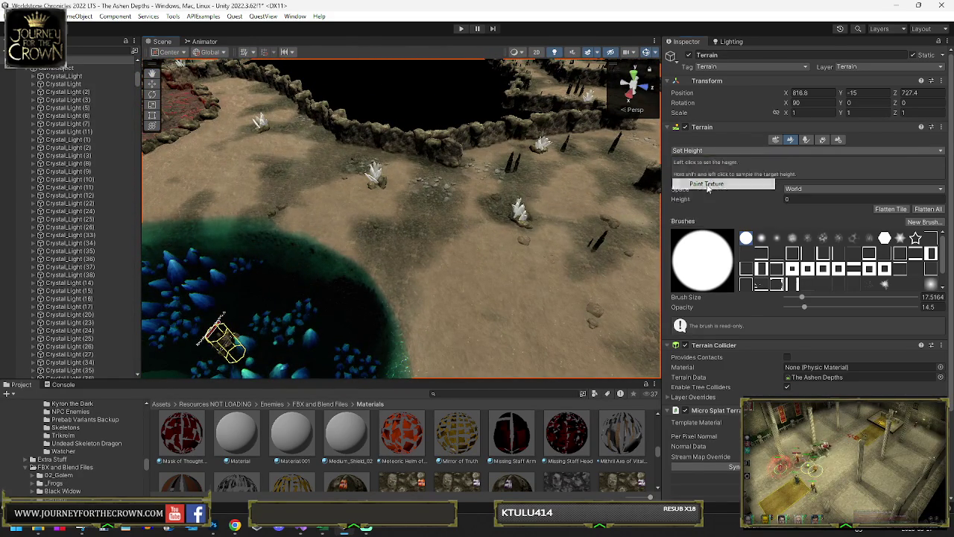
- Select the River_Edge terrain layer and paint patches around the blue crystal pool
left_click(930, 281)
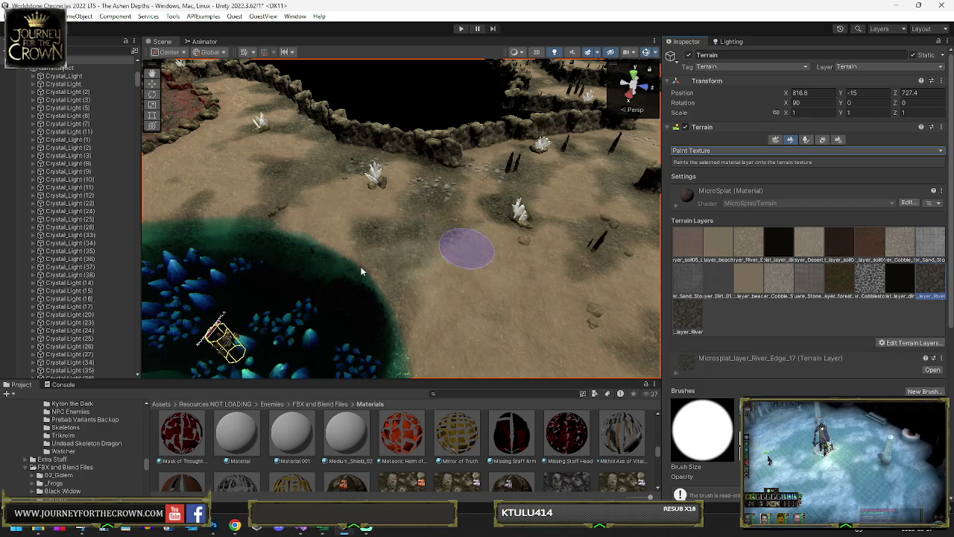
mouse_move(192, 266)
left_mouse_down()
mouse_move(64, 273)
mouse_move(20, 287)
mouse_move(163, 184)
left_mouse_up()
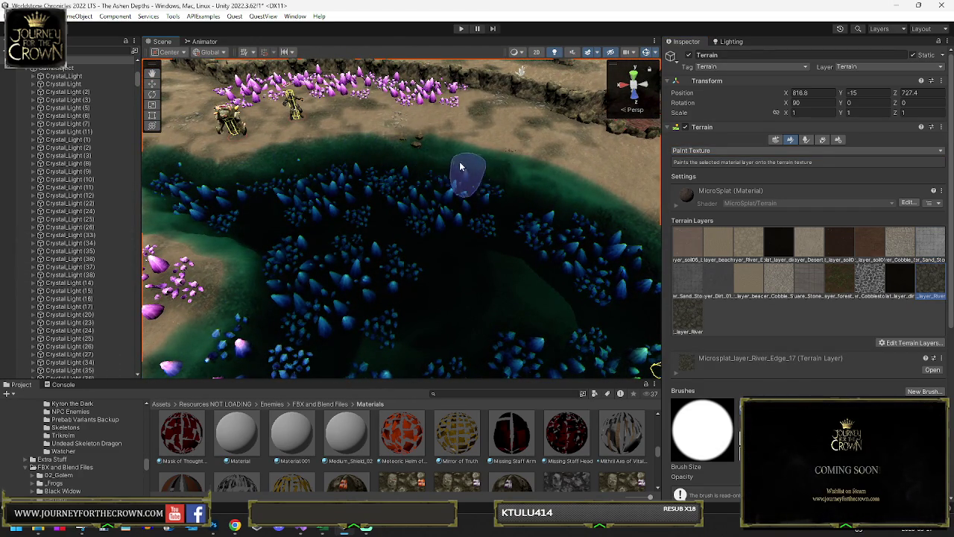
left_click_drag(564, 213, 532, 198)
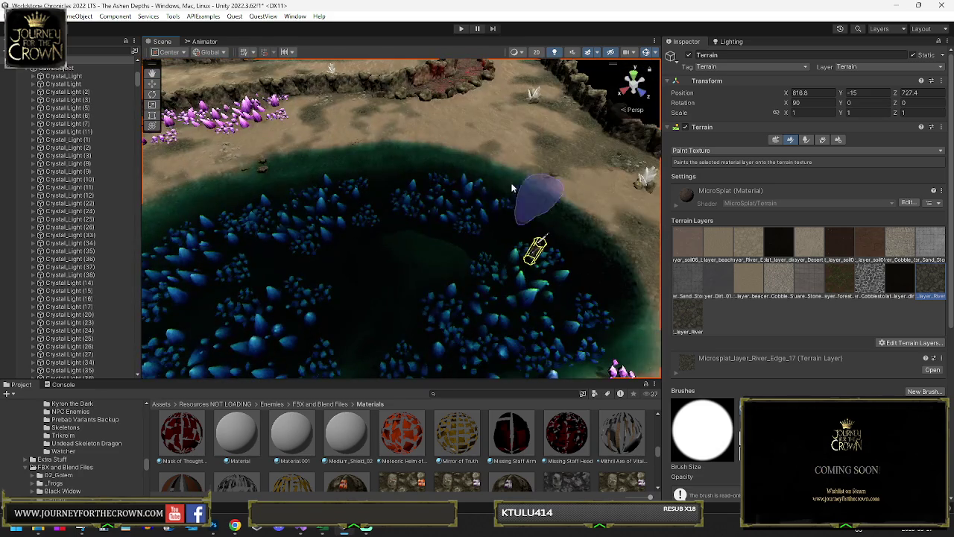
left_click_drag(617, 277, 387, 223)
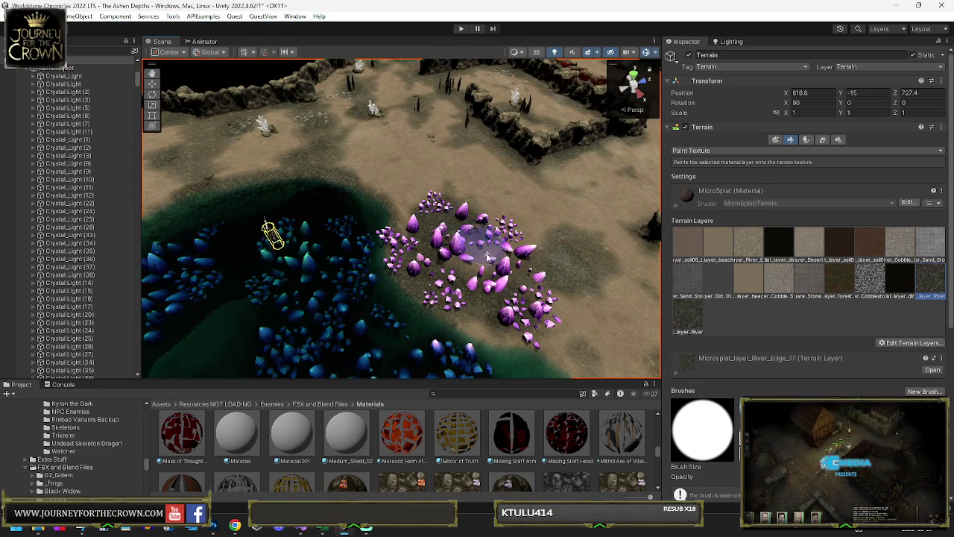
left_click_drag(485, 336, 462, 309)
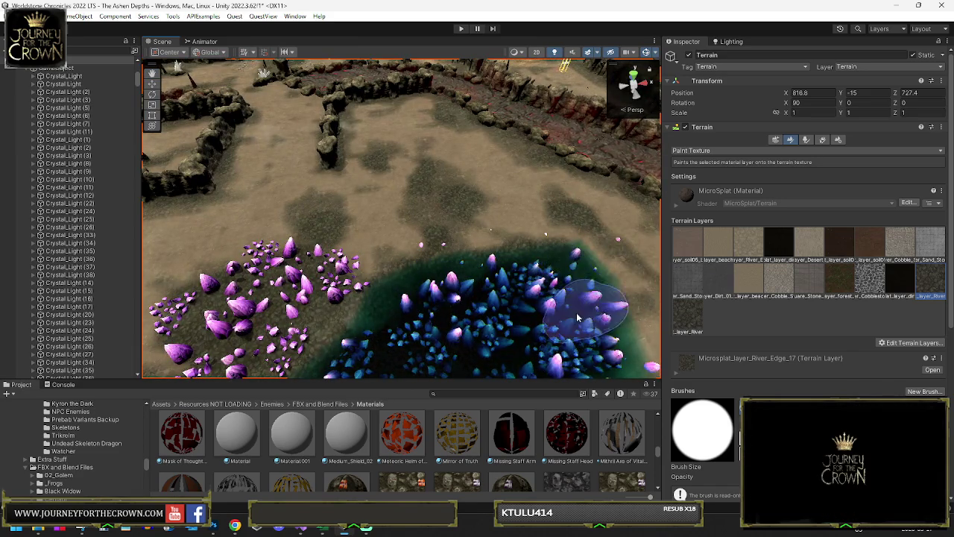
left_click_drag(585, 279, 586, 264)
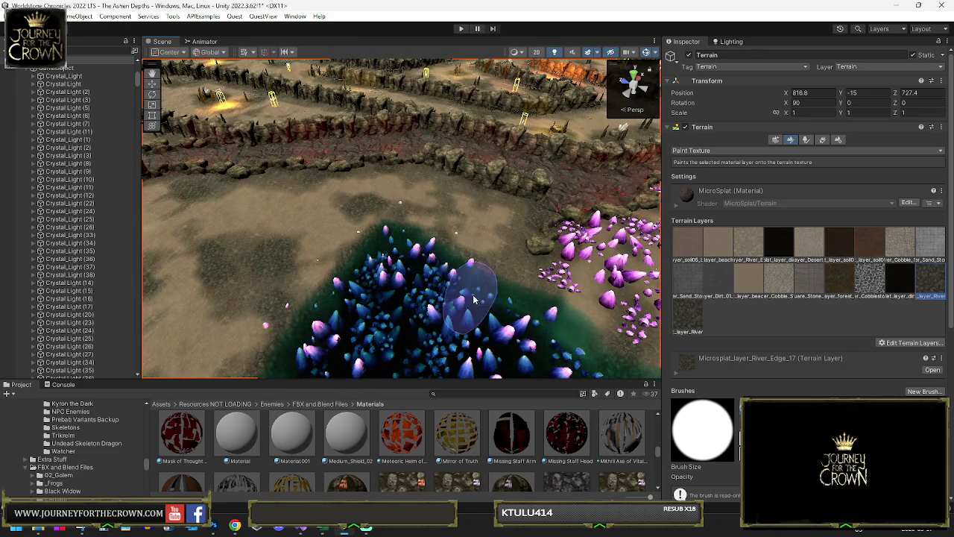
left_click_drag(596, 371, 666, 322)
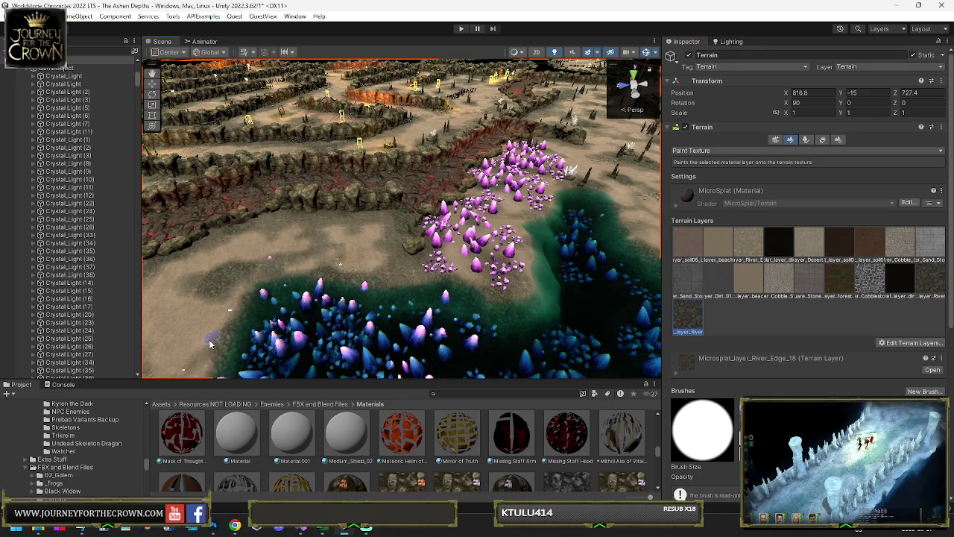
scroll(210, 344, "up", 3)
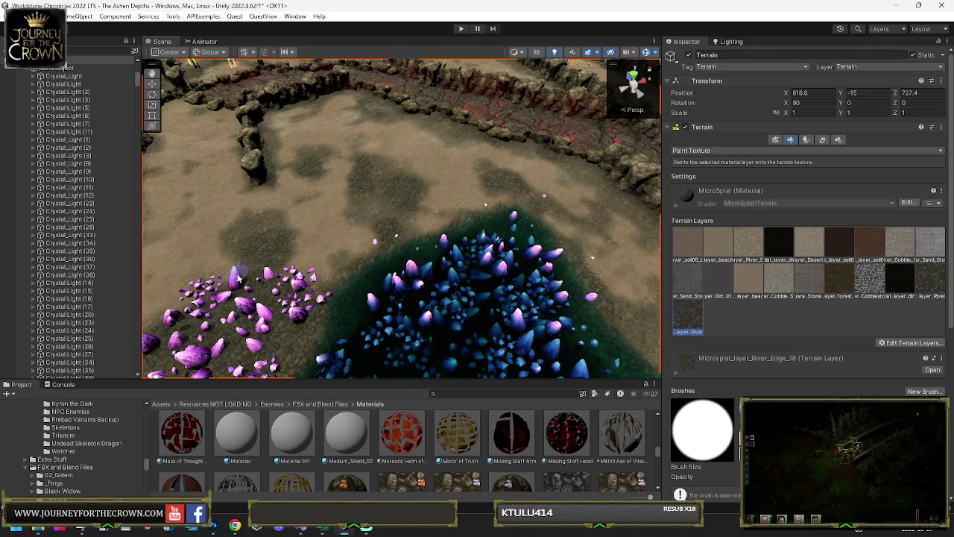
scroll(210, 295, "down", 3)
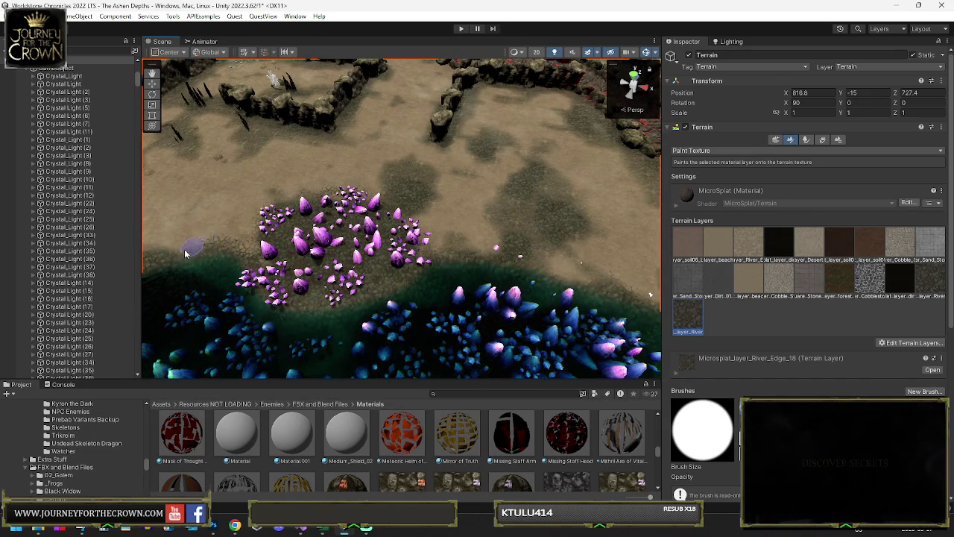
left_click_drag(250, 234, 313, 187)
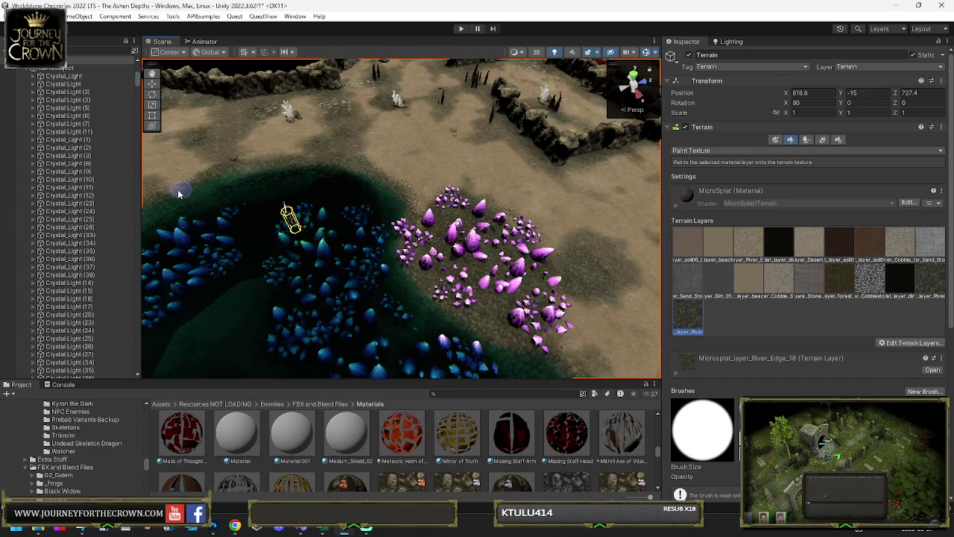
- Paint River_Edge patches across the cave floor around the pond and purple crystals
scroll(257, 172, "up", 3)
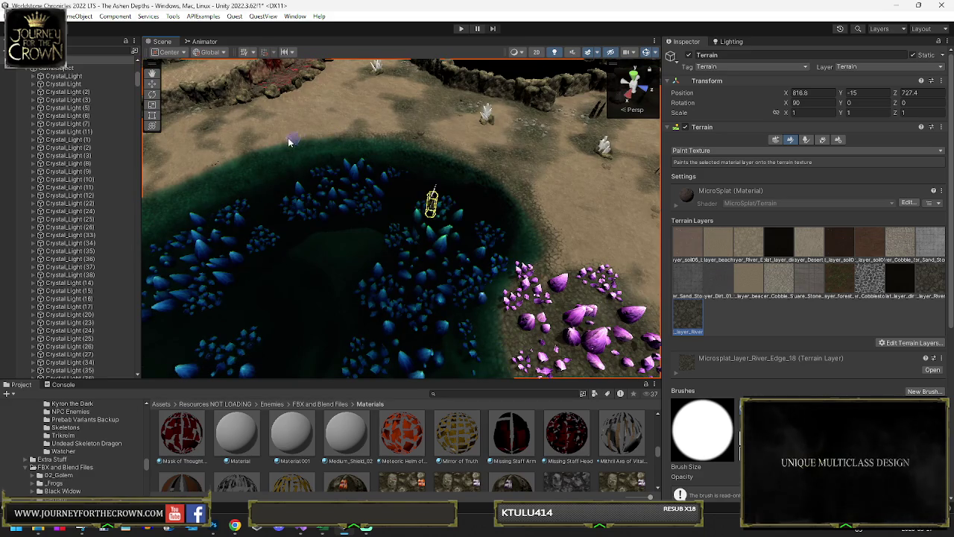
left_click_drag(191, 179, 316, 144)
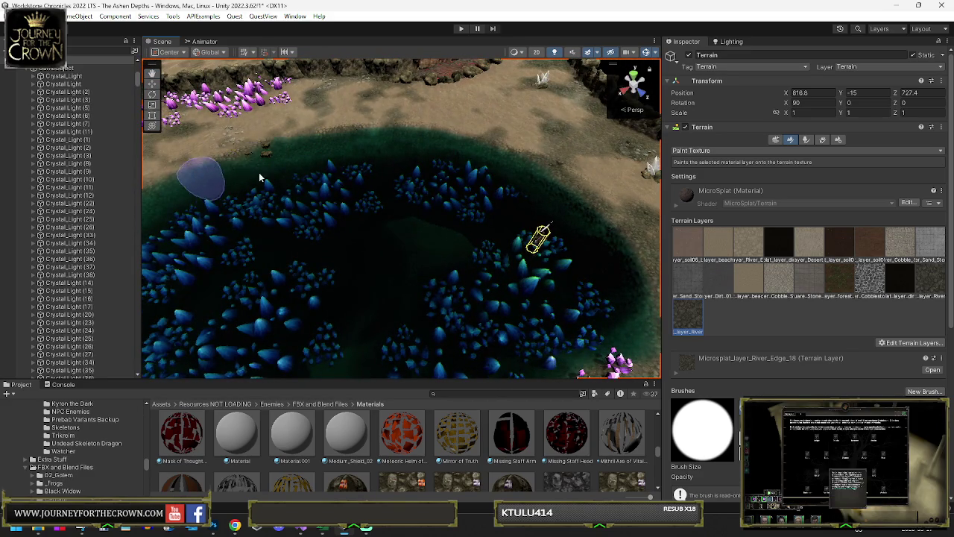
left_click_drag(259, 177, 281, 149)
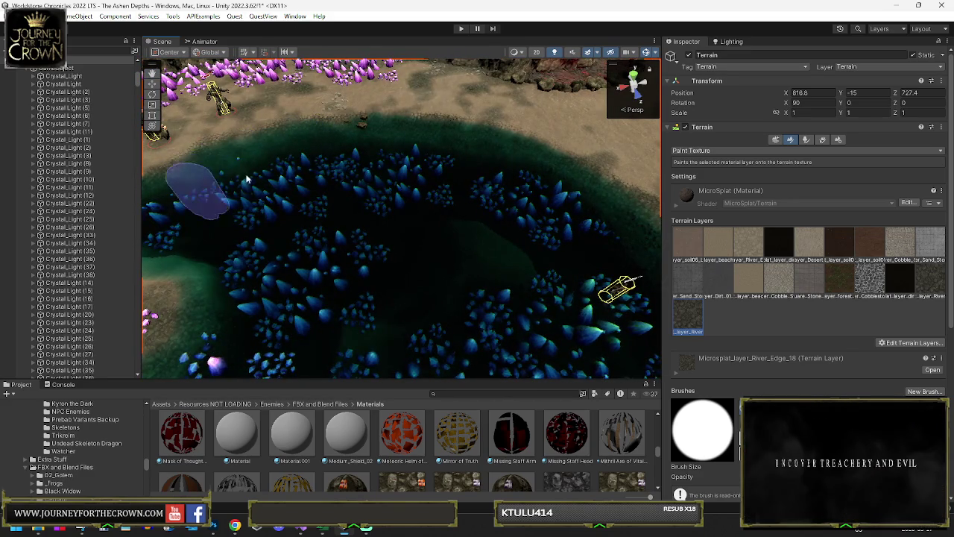
left_click_drag(194, 179, 261, 138)
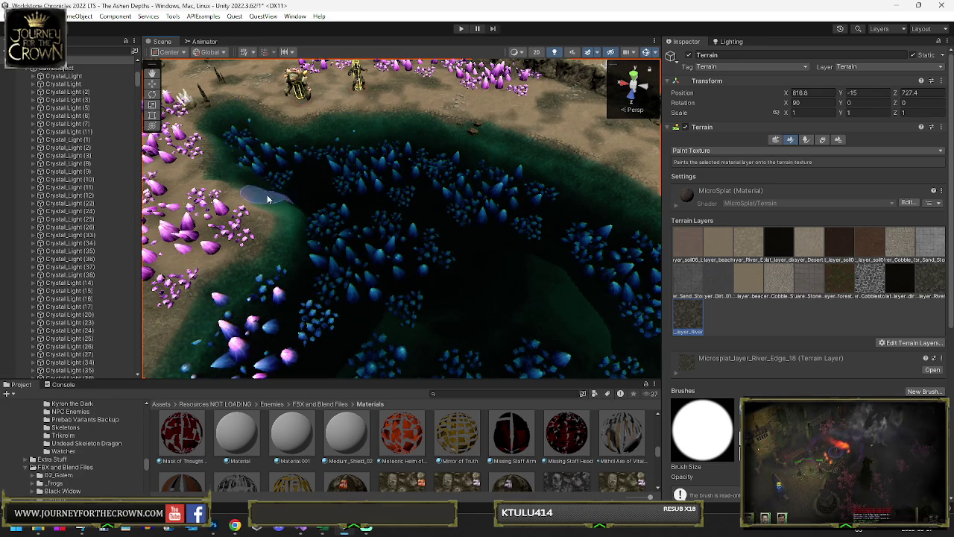
left_click_drag(269, 259, 224, 234)
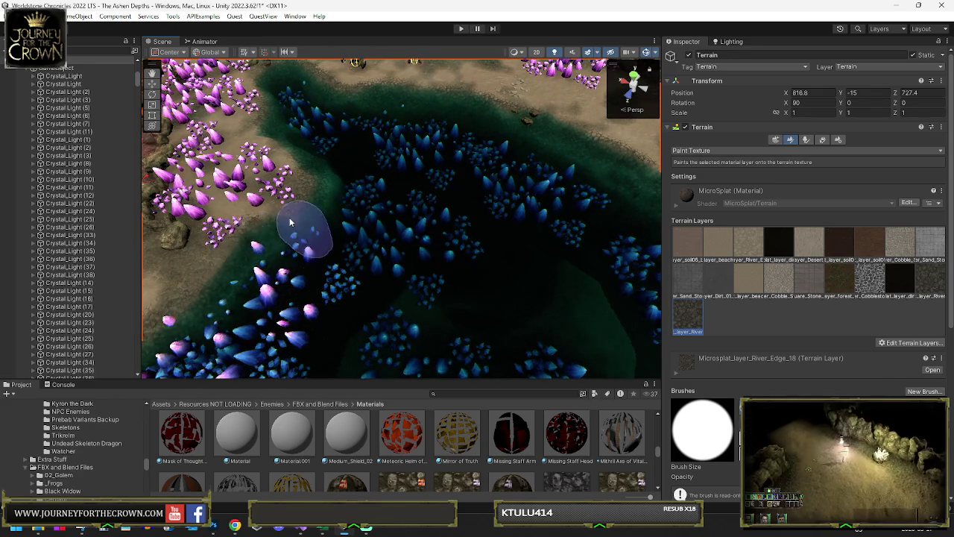
mouse_move(293, 203)
left_mouse_down()
mouse_move(253, 207)
mouse_move(305, 122)
left_mouse_up()
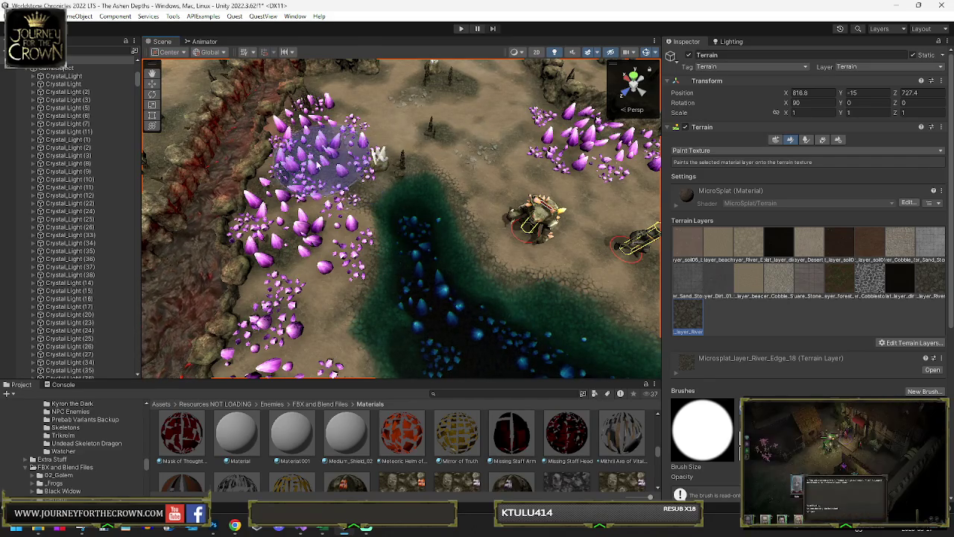
scroll(321, 298, "up", 3)
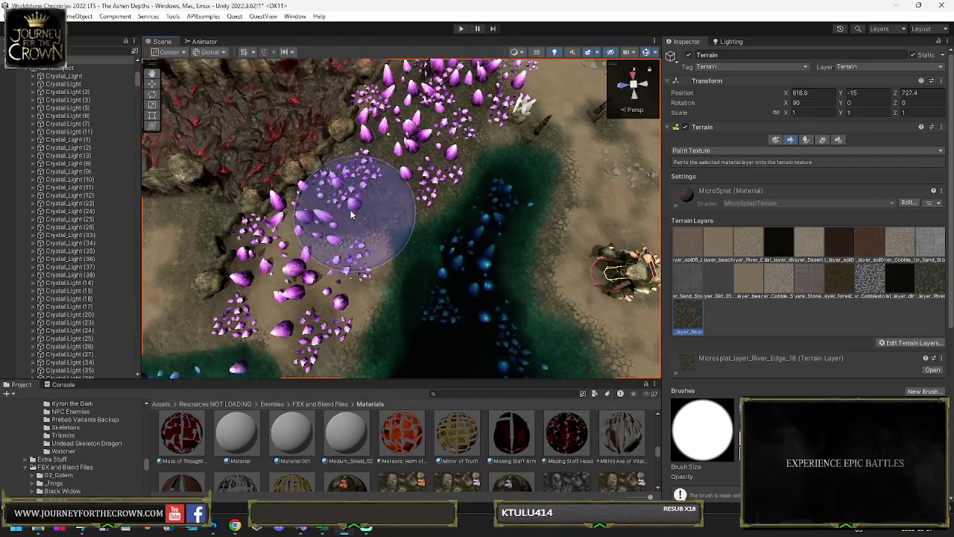
left_click_drag(341, 252, 391, 216)
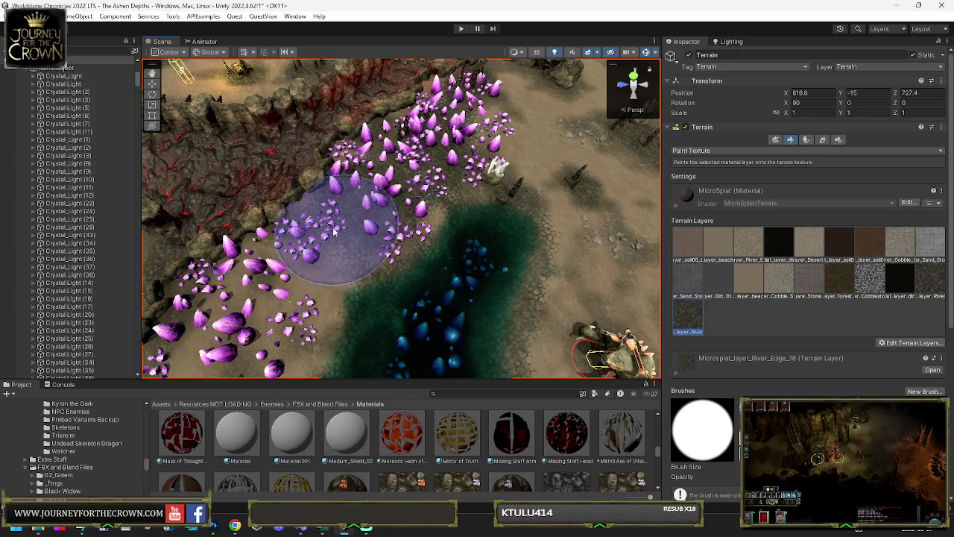
left_click_drag(340, 287, 277, 224)
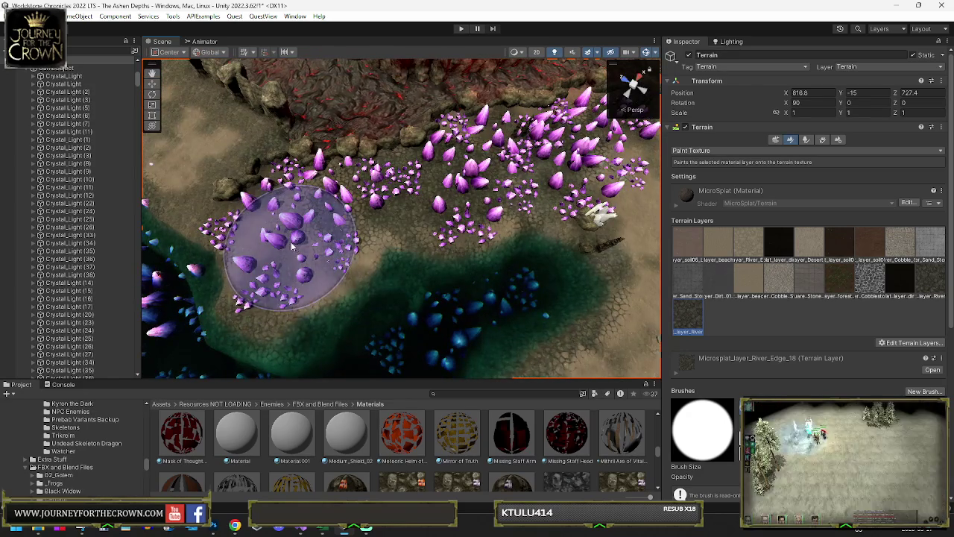
left_click_drag(383, 251, 447, 224)
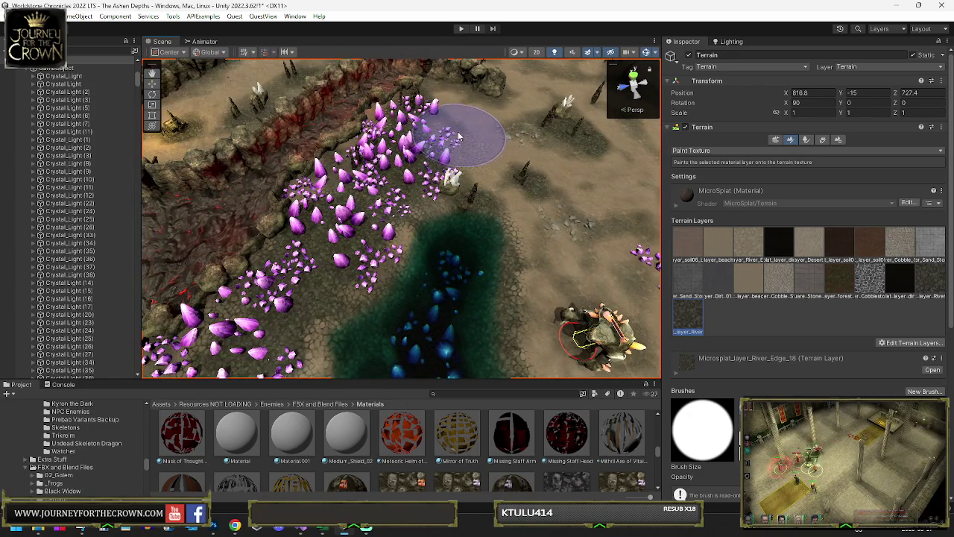
left_click_drag(449, 133, 436, 186)
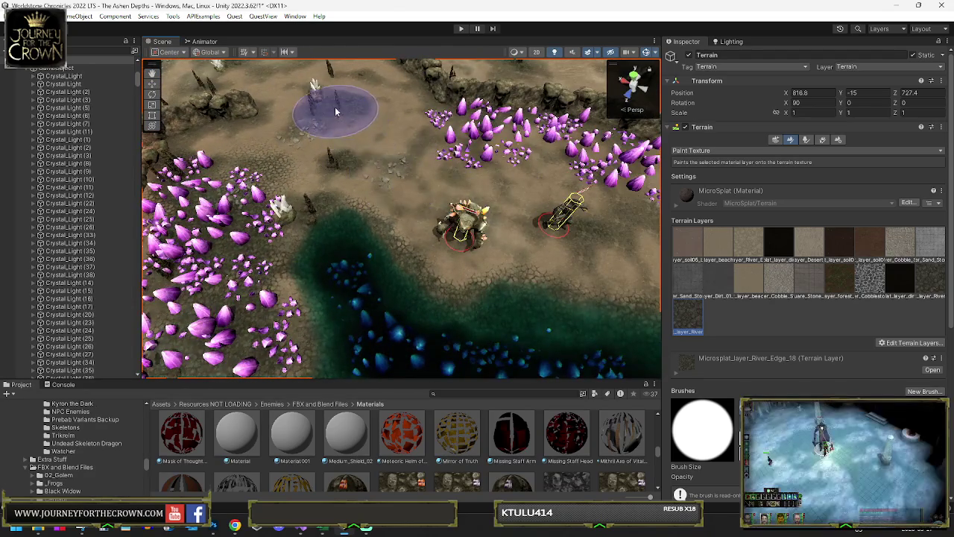
mouse_move(381, 145)
left_mouse_down()
mouse_move(409, 133)
mouse_move(422, 139)
left_mouse_up()
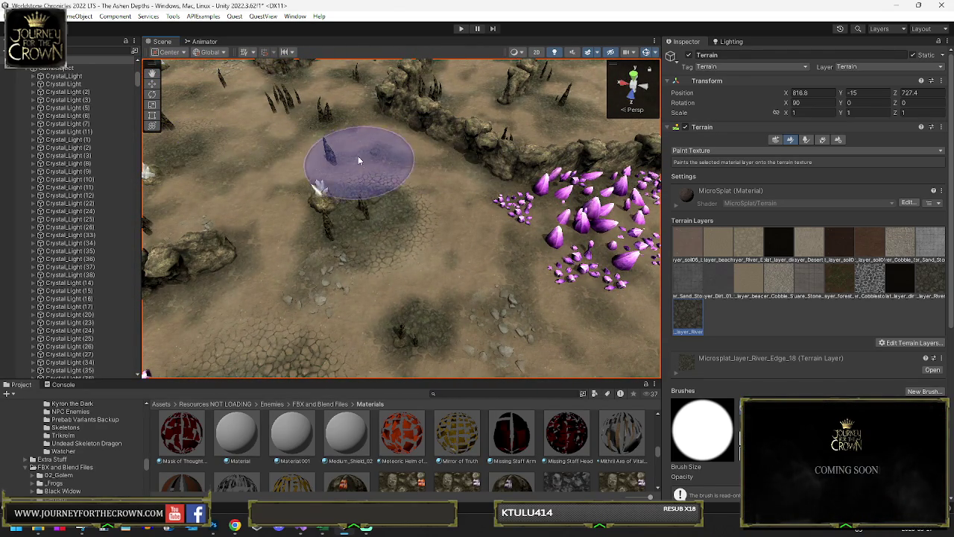
mouse_move(410, 151)
left_mouse_down()
mouse_move(337, 138)
mouse_move(571, 191)
left_mouse_up()
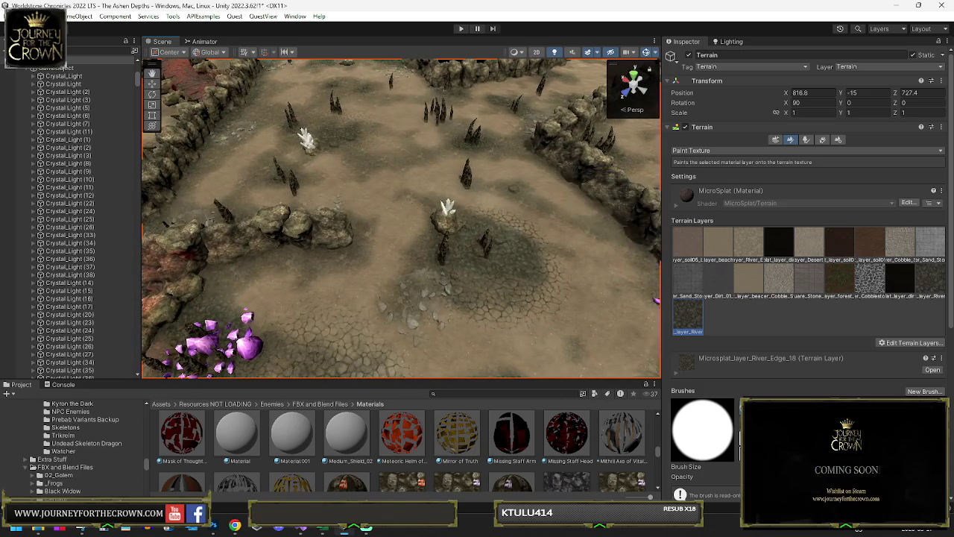
- Switch to the cloud-shaped NewBrush and paint more stretches of cave floor
left_click(768, 425)
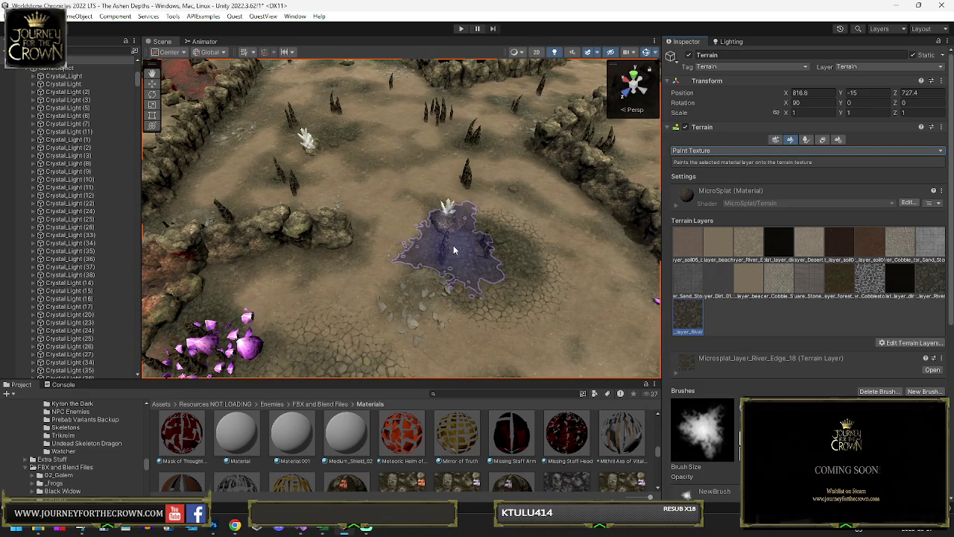
mouse_move(372, 130)
left_mouse_down()
mouse_move(507, 145)
mouse_move(418, 157)
left_mouse_up()
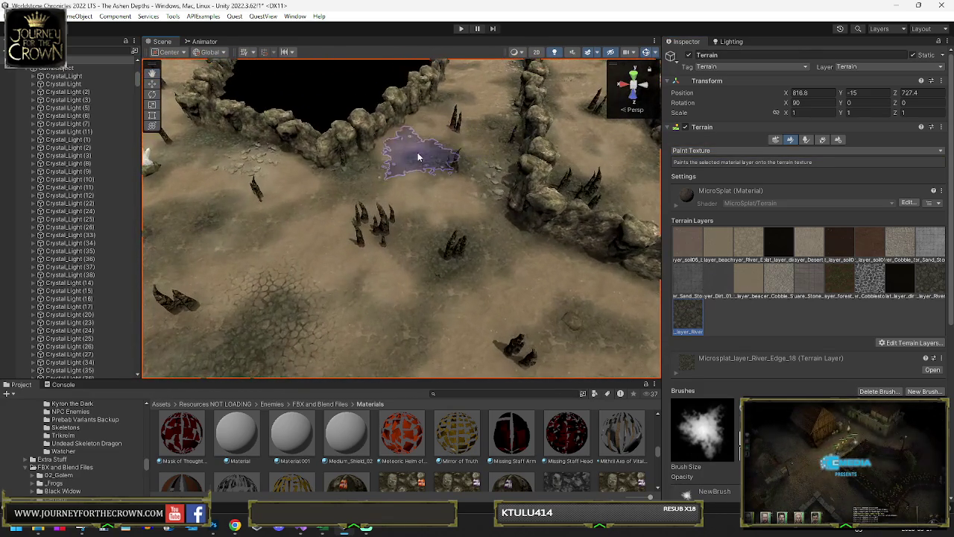
mouse_move(469, 223)
left_mouse_down()
mouse_move(531, 189)
mouse_move(699, 172)
mouse_move(666, 167)
left_mouse_up()
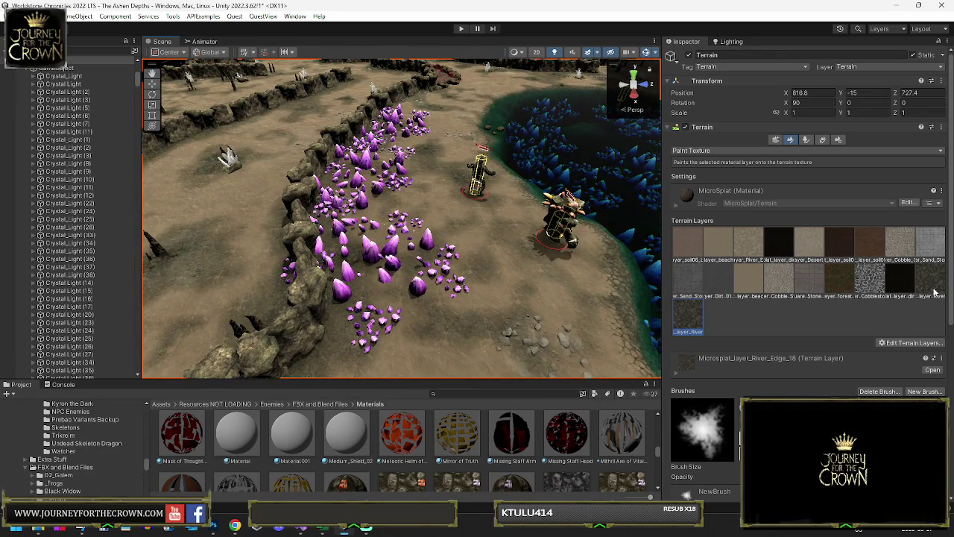
left_click(931, 370)
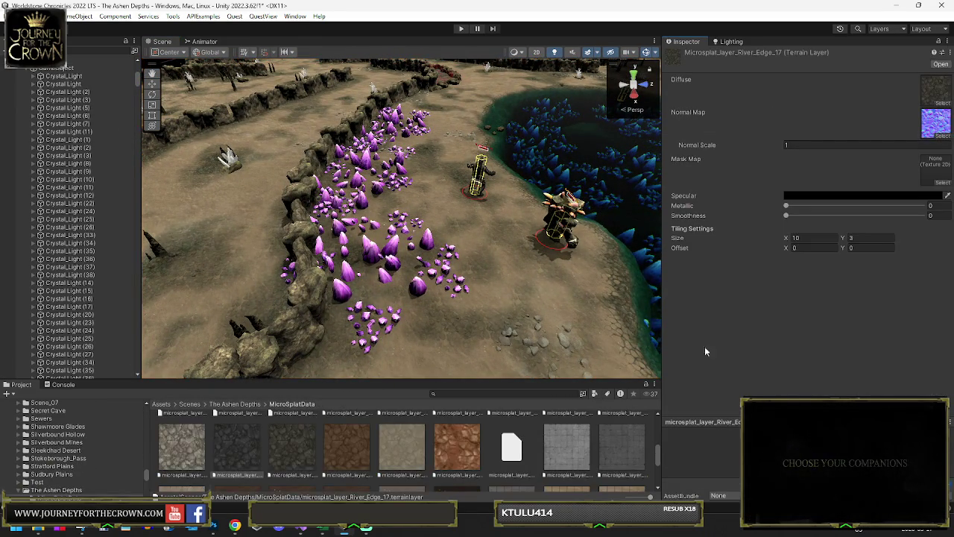
- In MicroSplatConfig, clear the Height texture slot of River_Edge layer 17
left_click(417, 442)
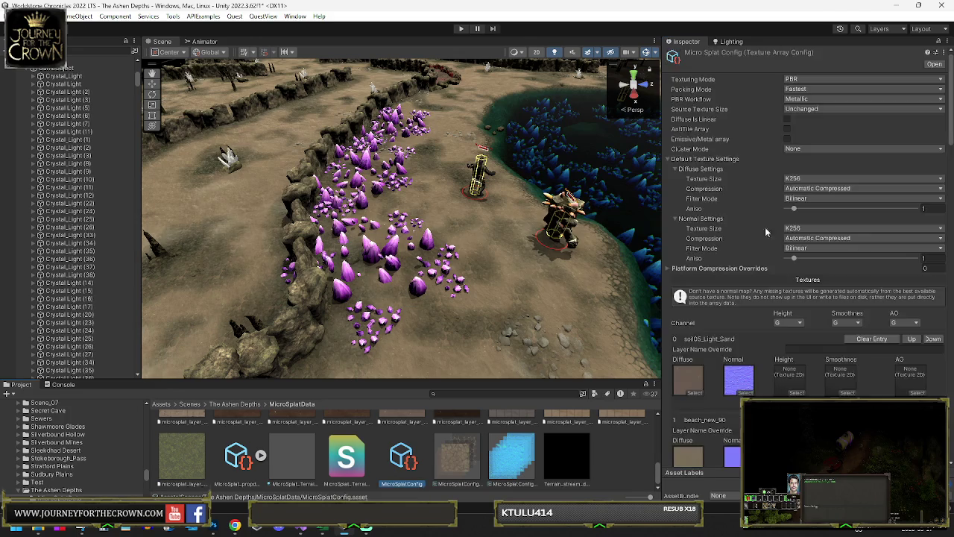
scroll(819, 296, "down", 10)
scroll(819, 296, "down", 10)
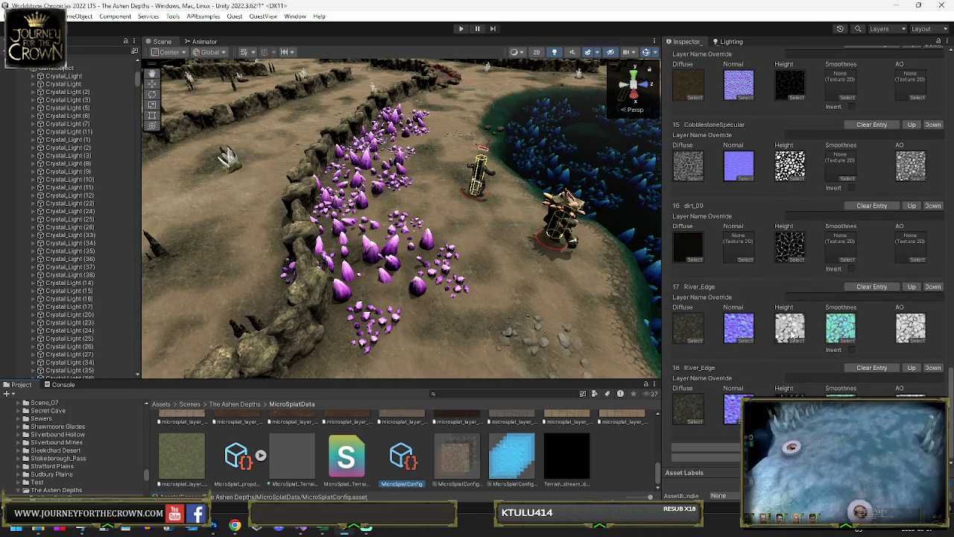
left_click(791, 336)
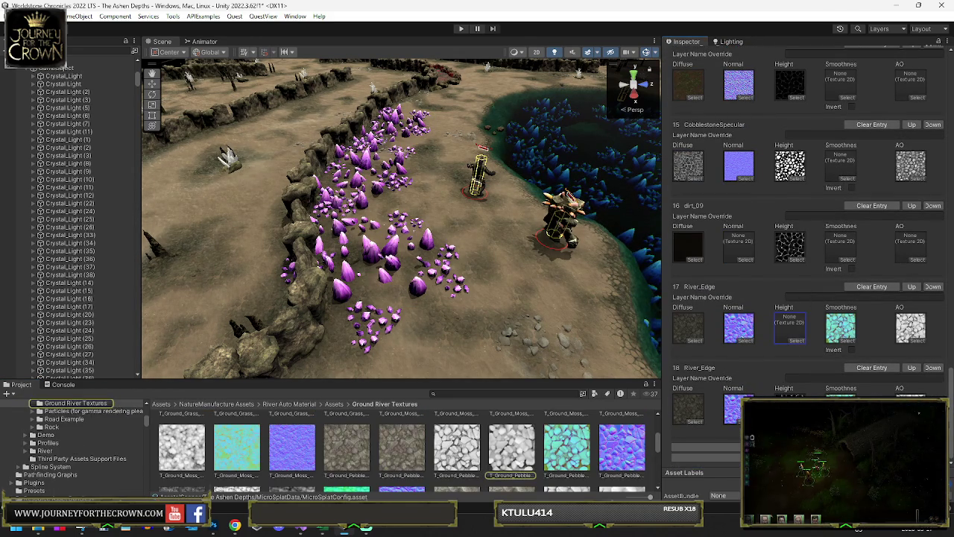
key("Delete")
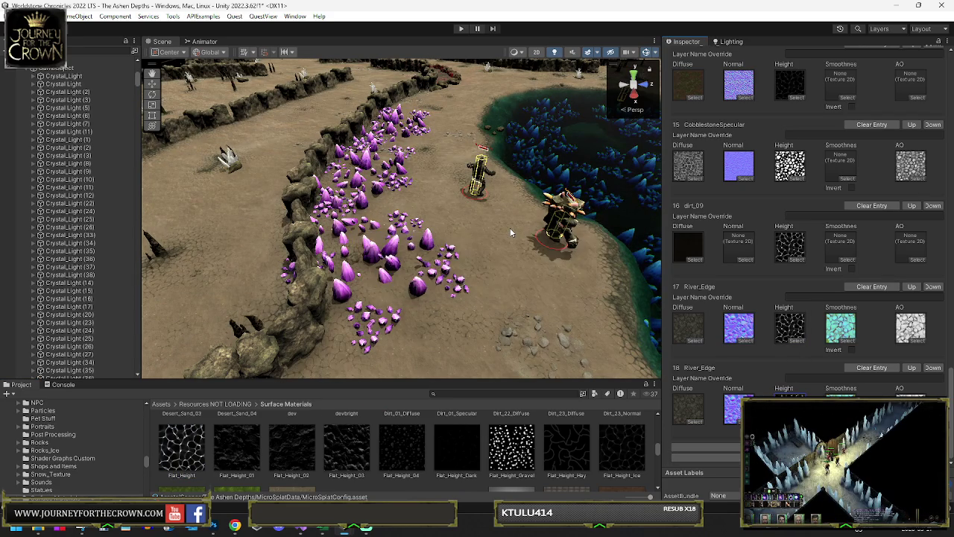
mouse_move(239, 198)
left_mouse_down()
mouse_move(402, 176)
mouse_move(370, 177)
left_mouse_up()
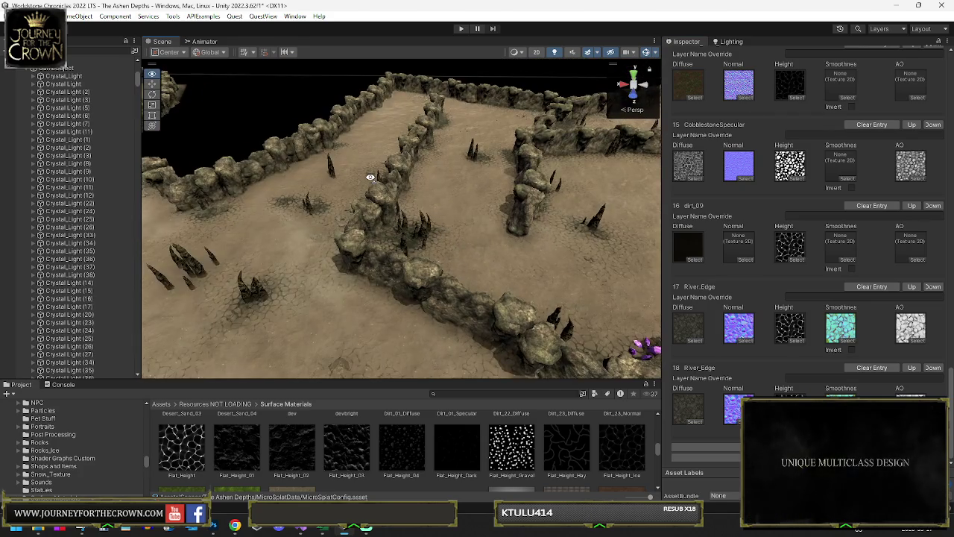
left_click(775, 335)
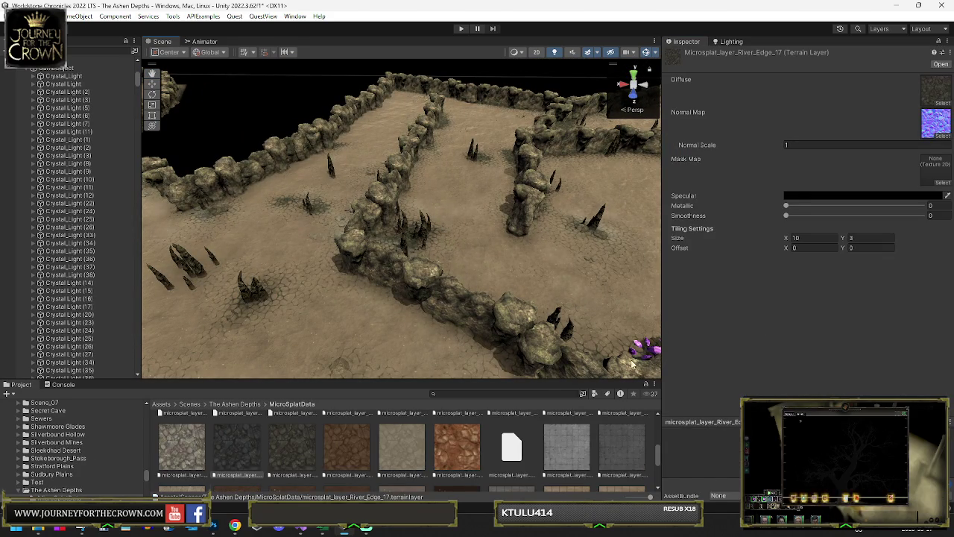
- Drag a T_Ground_Pebble texture from Ground River Textures into River_Edge's Height slot
scroll(507, 421, "down", 2)
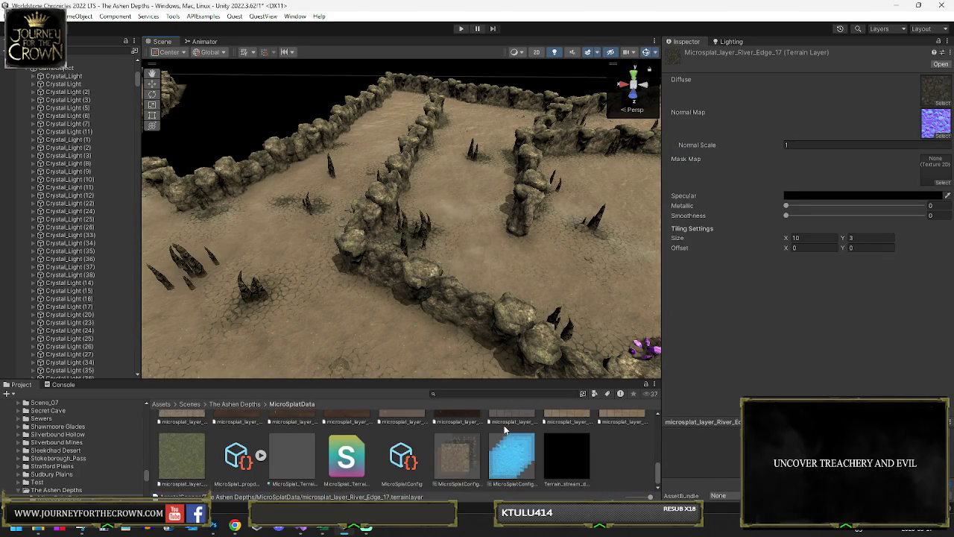
left_click(406, 455)
scroll(745, 365, "down", 10)
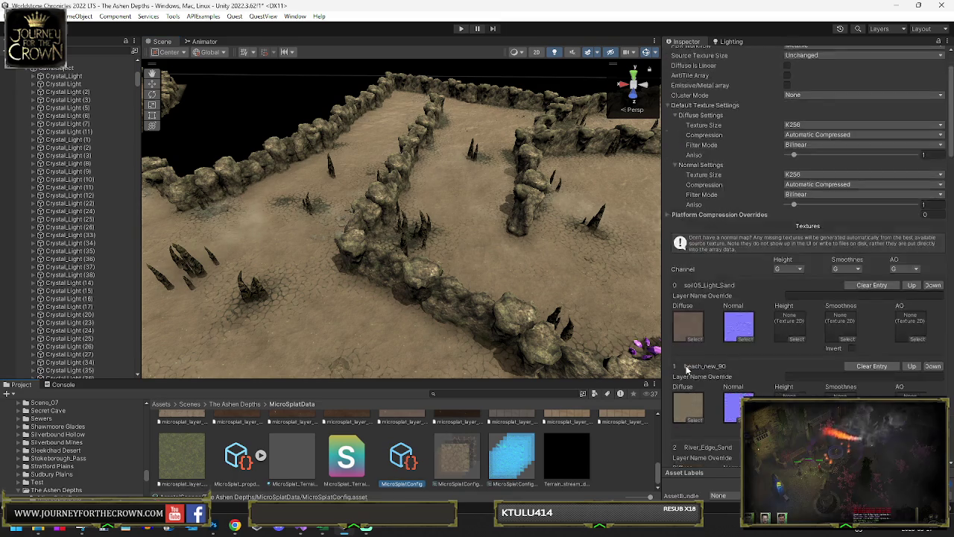
scroll(775, 366, "down", 10)
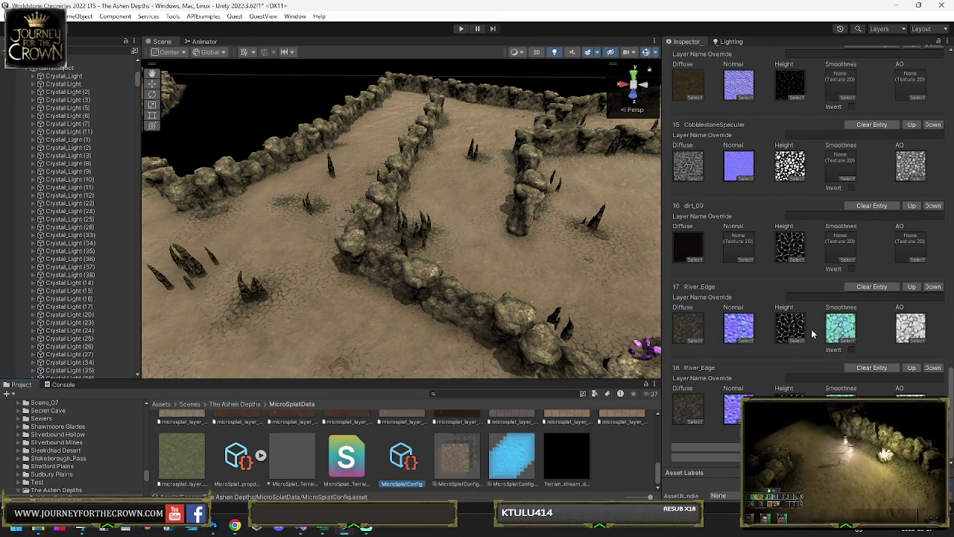
left_click(840, 329)
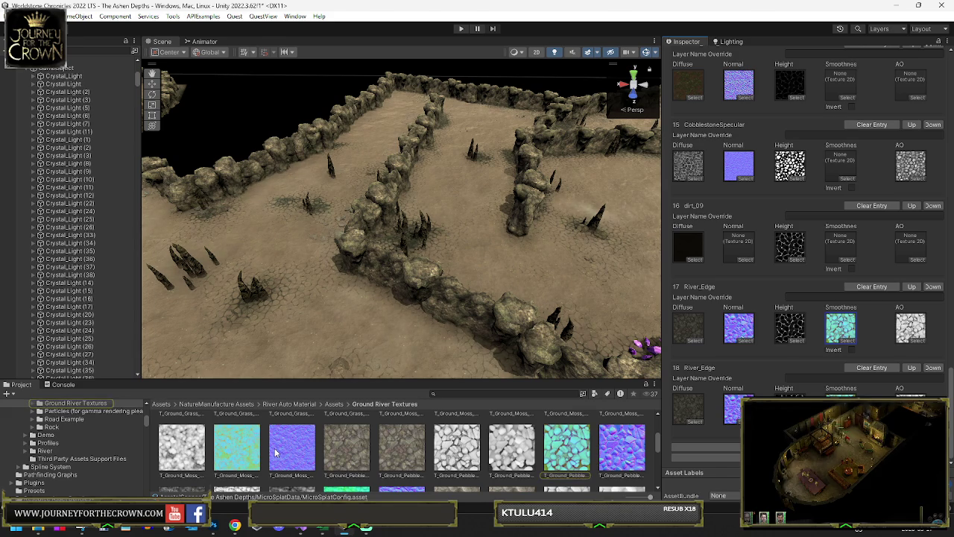
mouse_move(195, 444)
left_mouse_down()
mouse_move(457, 447)
mouse_move(813, 322)
mouse_move(803, 333)
left_mouse_up()
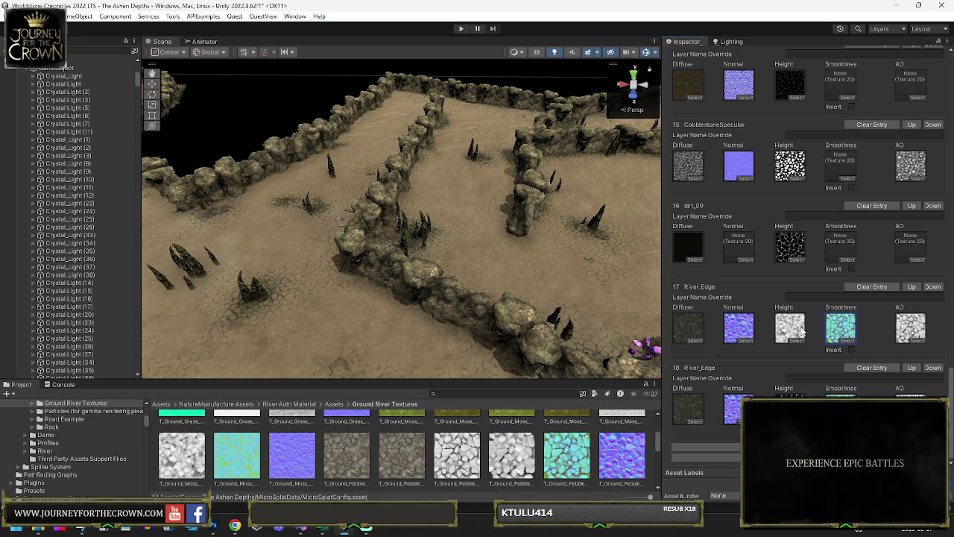
left_click_drag(463, 456, 786, 338)
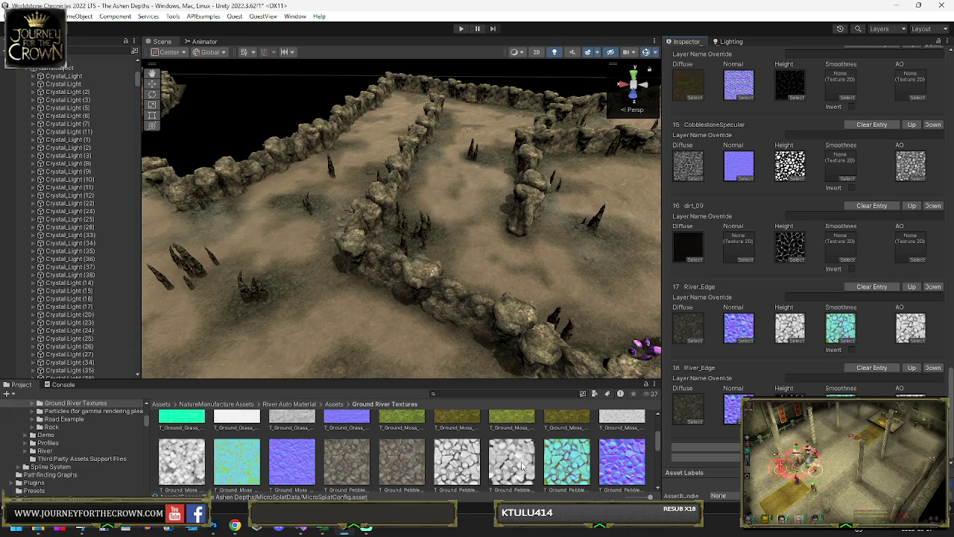
scroll(551, 458, "down", 1)
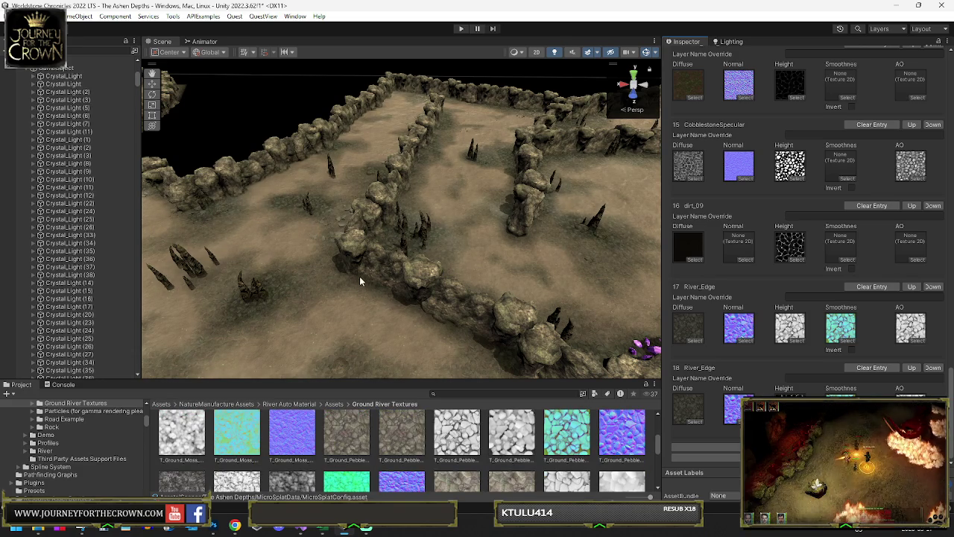
mouse_move(388, 261)
left_mouse_down()
mouse_move(220, 270)
mouse_move(357, 293)
mouse_move(483, 291)
mouse_move(801, 237)
mouse_move(840, 241)
mouse_move(358, 223)
mouse_move(430, 213)
mouse_move(301, 211)
mouse_move(315, 213)
left_mouse_up()
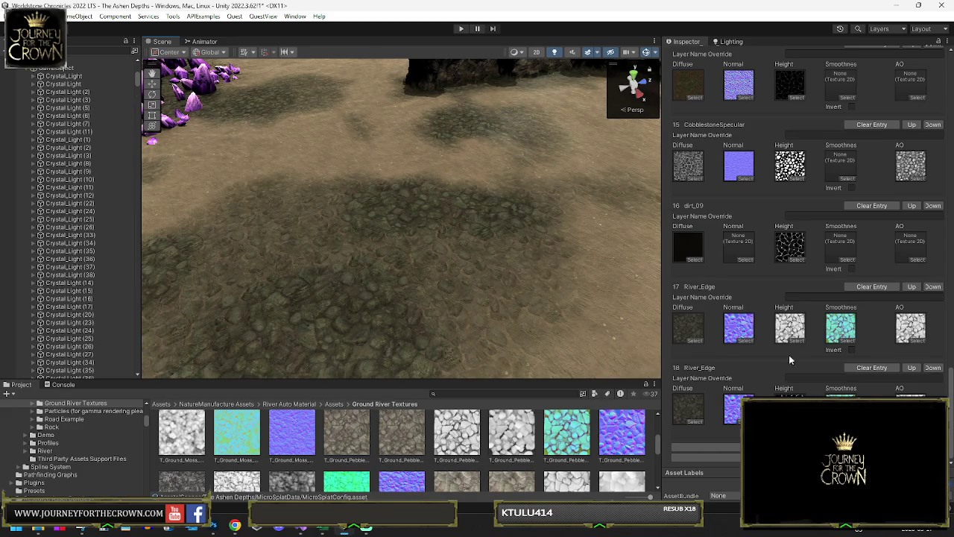
- Reassign Flat_Height to River_Edge's Height slot and inspect the floors, selecting Crystal_Light (25)
left_click(790, 408)
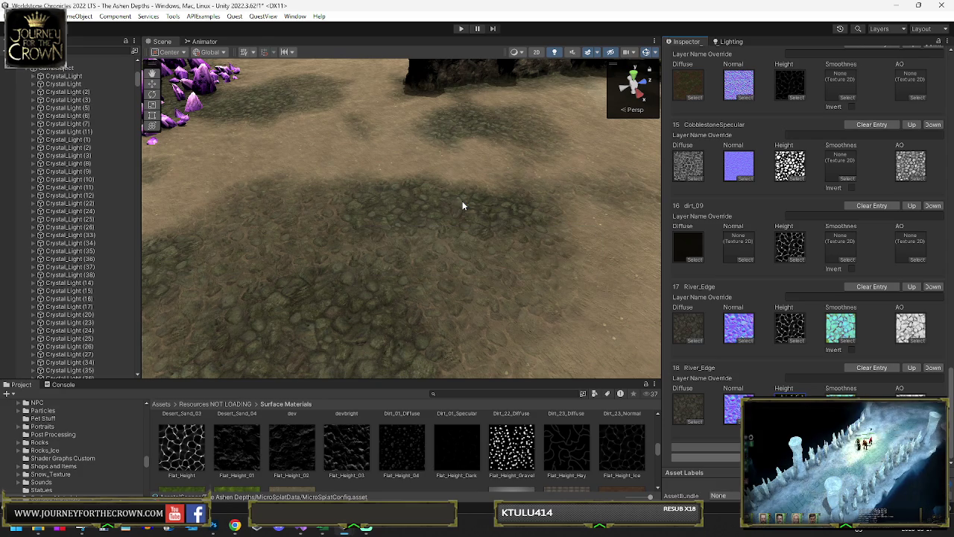
left_click_drag(381, 172, 380, 173)
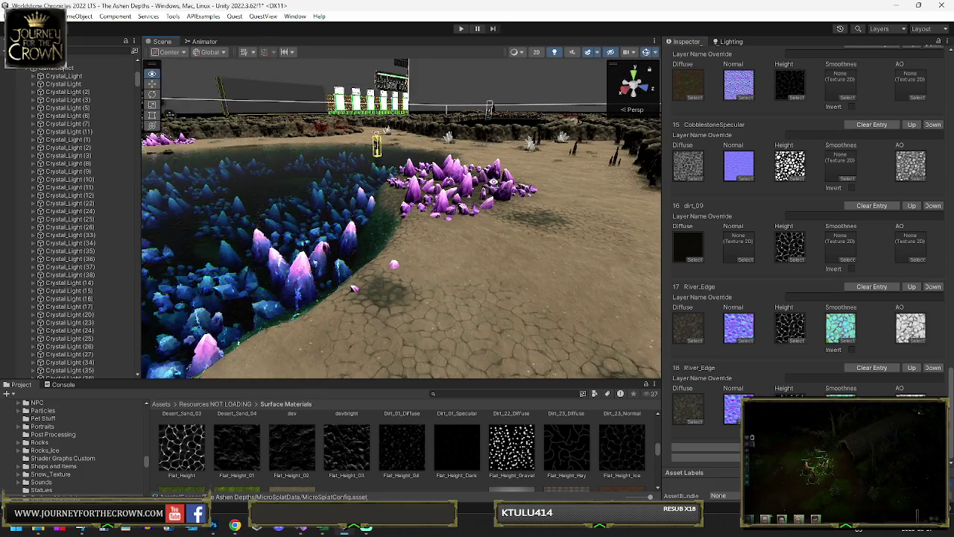
left_click_drag(493, 181, 495, 181)
left_click_drag(119, 221, 66, 221)
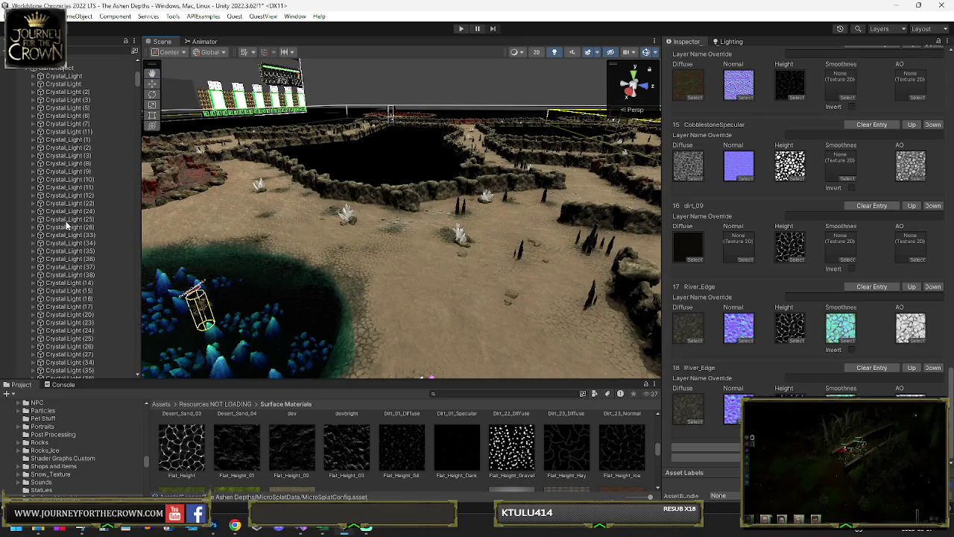
left_click(66, 220)
mouse_move(334, 223)
left_mouse_down()
mouse_move(613, 237)
mouse_move(484, 253)
mouse_move(506, 257)
left_mouse_up()
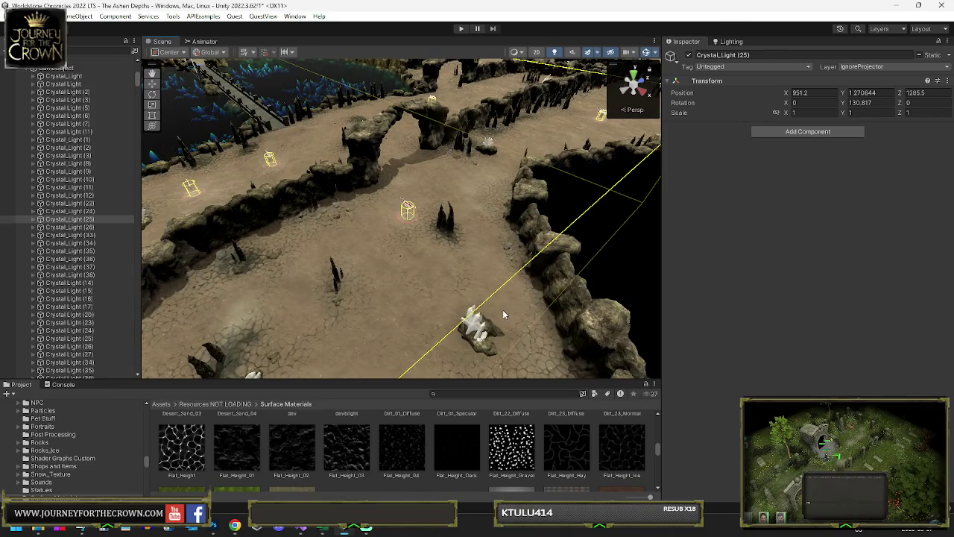
- Set River_Edge's Height slot to None in MicroSplatConfig and review the floor rocks
scroll(838, 379, "down", 15)
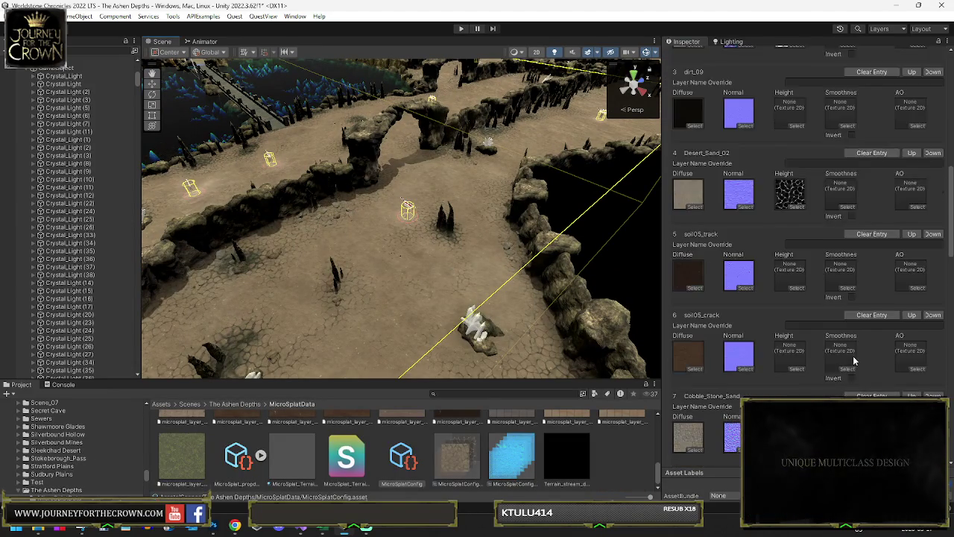
scroll(838, 379, "down", 15)
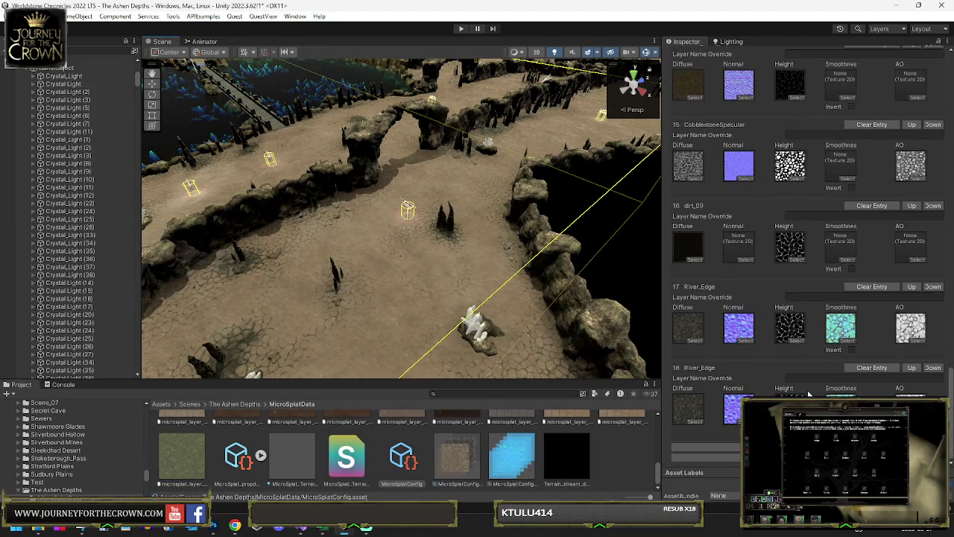
left_click(789, 333)
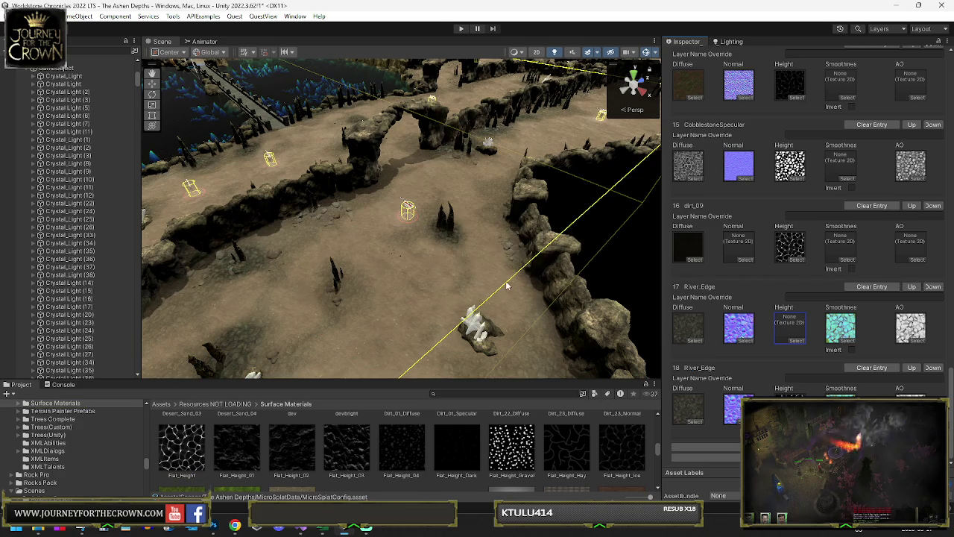
mouse_move(364, 285)
left_mouse_down("alt")
mouse_move(492, 263)
mouse_move(487, 283)
mouse_move(173, 221)
left_mouse_up("alt")
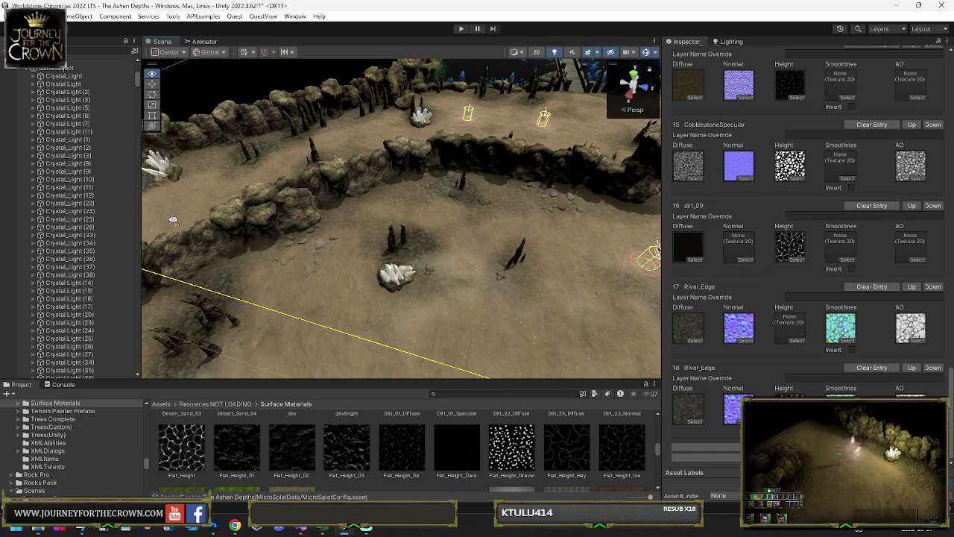
left_click(833, 337)
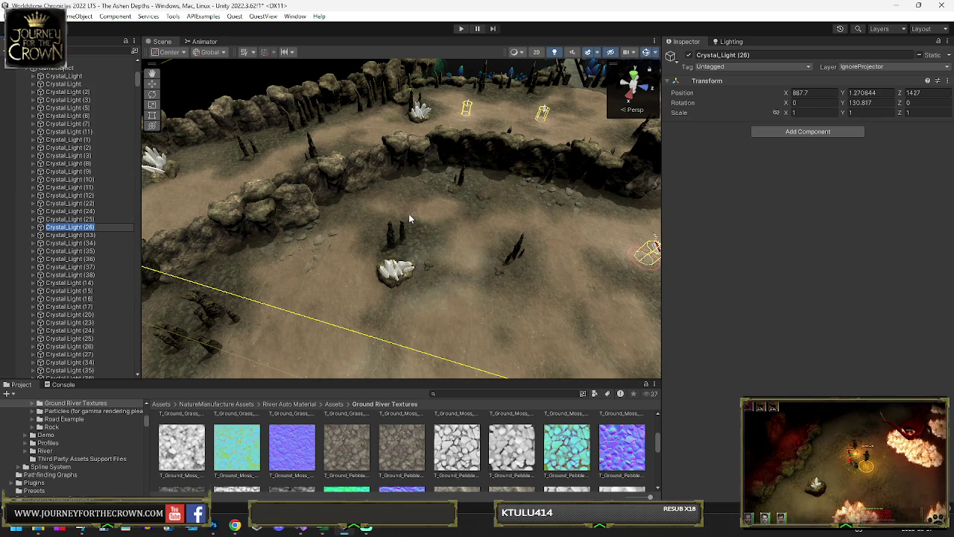
mouse_move(445, 211)
left_mouse_down()
mouse_move(439, 230)
mouse_move(502, 221)
mouse_move(208, 145)
mouse_move(383, 263)
mouse_move(492, 243)
mouse_move(441, 207)
left_mouse_up()
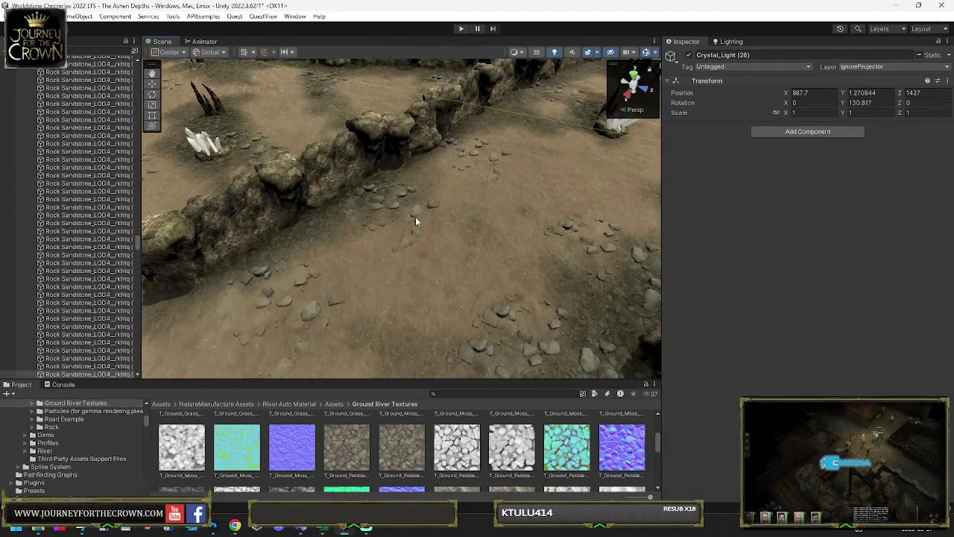
- Rotate two sandstone rocks on the floor, turning the small one to about 74 degrees
left_click(377, 253)
key("y")
mouse_move(376, 254)
left_mouse_down()
mouse_move(434, 191)
mouse_move(474, 228)
left_mouse_up()
left_click(317, 318)
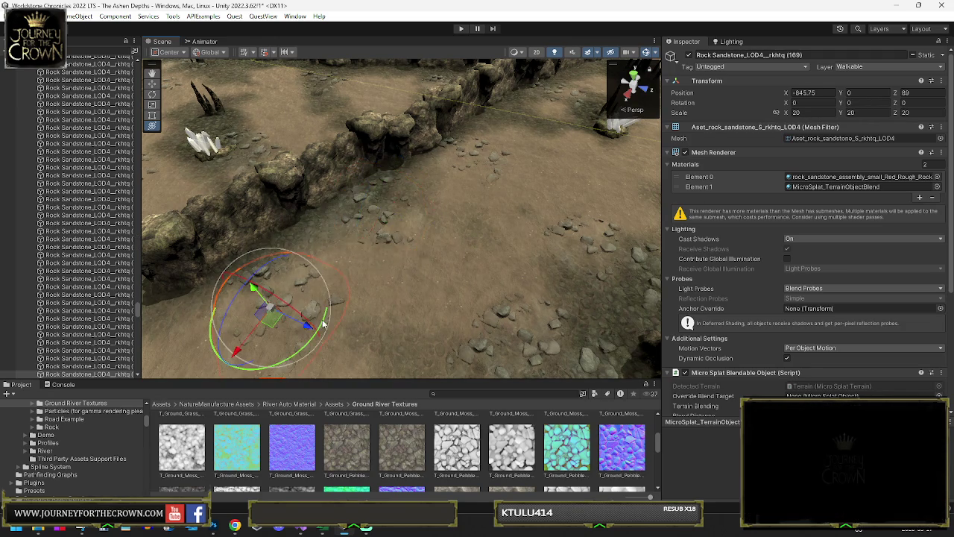
left_click_drag(102, 392, 119, 388)
scroll(351, 219, "down", 5)
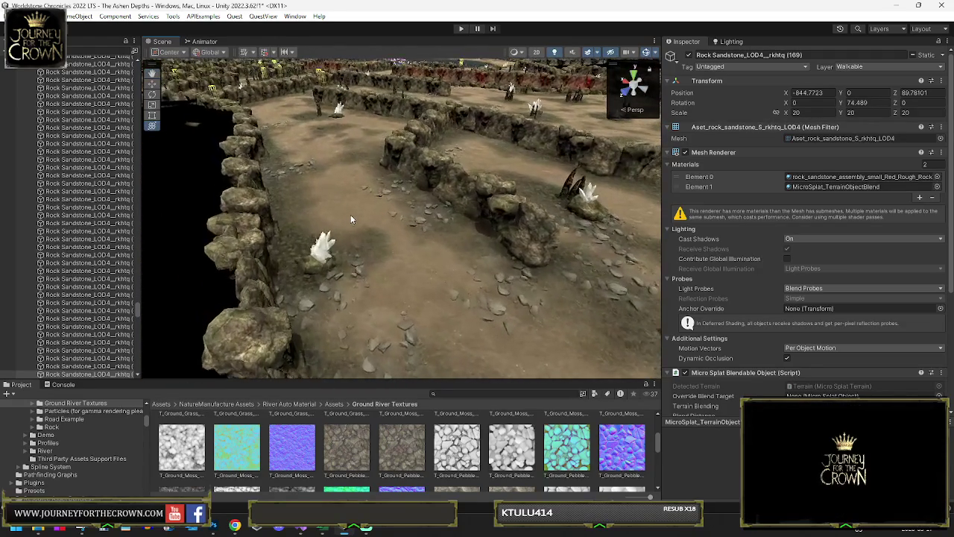
- Shift the sandstone rock in the corridor slightly along the floor
left_click(419, 224)
left_click(436, 228)
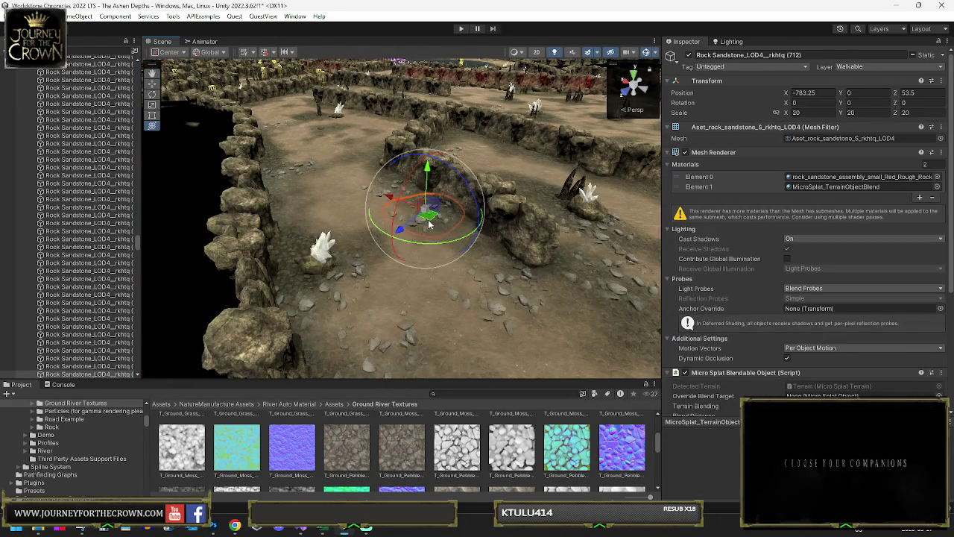
mouse_move(425, 219)
left_mouse_down()
mouse_move(425, 209)
mouse_move(589, 171)
mouse_move(639, 226)
left_mouse_up()
scroll(570, 242, "up", 5)
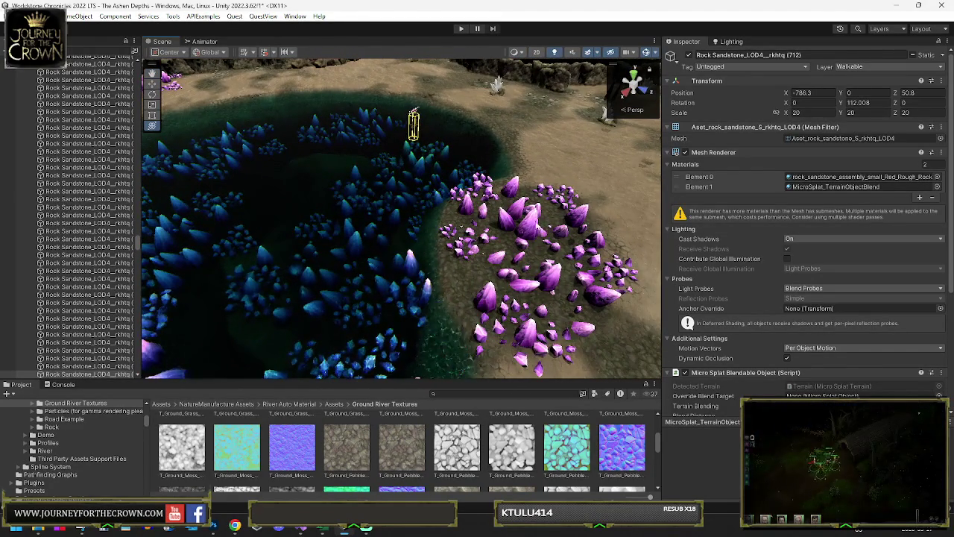
left_click(532, 224)
- Duplicate a purple crystal cluster, then move, lower and rotate the copy onto the lake edge
mouse_move(533, 224)
left_mouse_down()
mouse_move(537, 215)
mouse_move(506, 201)
left_mouse_up()
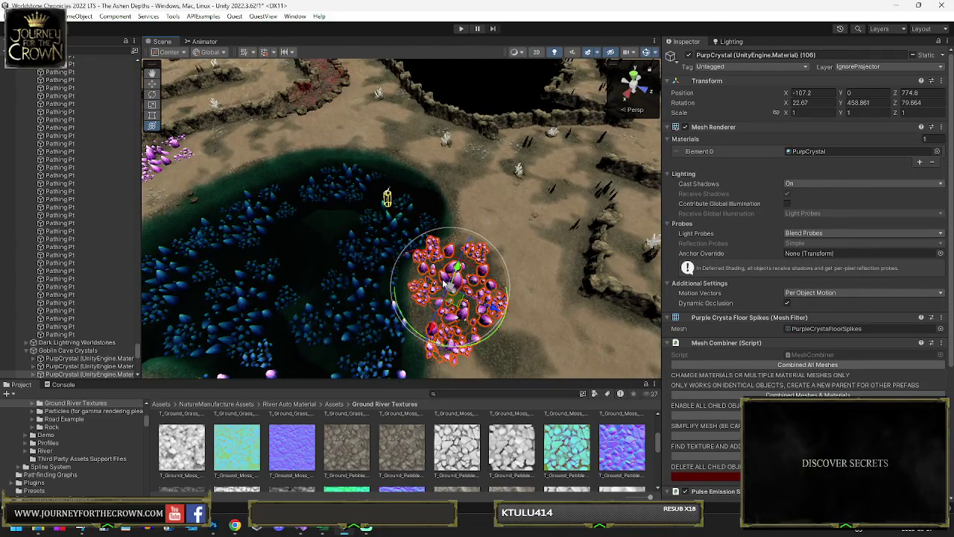
key("ctrl+d")
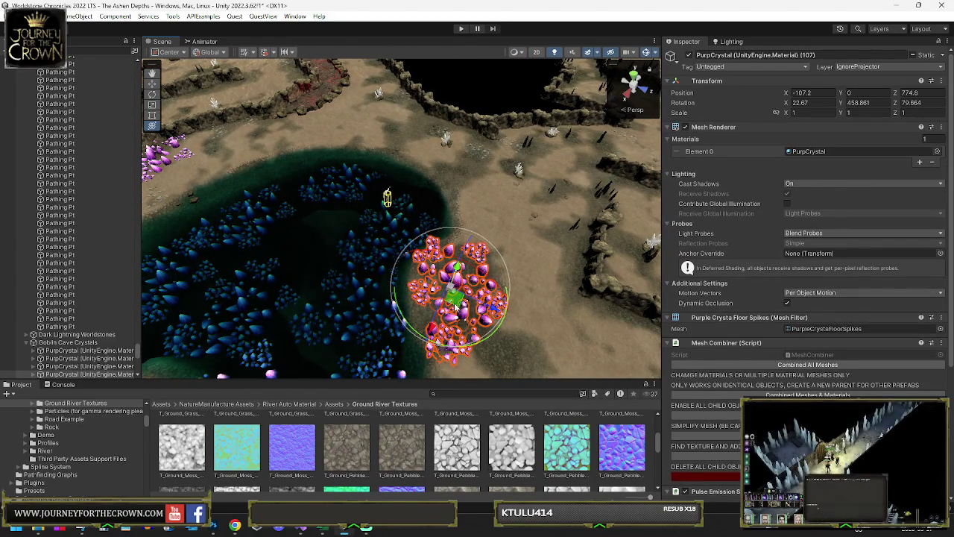
left_click_drag(428, 207, 401, 176)
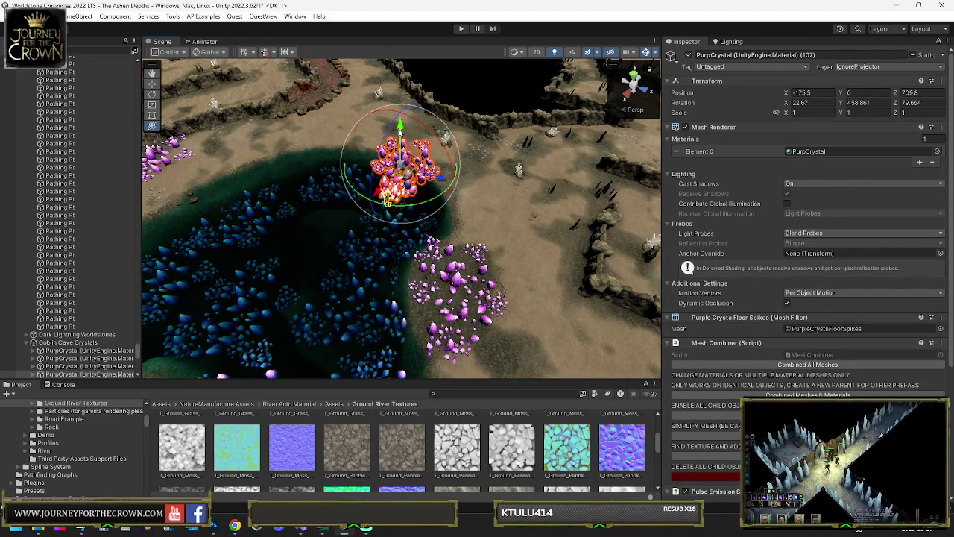
left_click_drag(400, 126, 400, 133)
left_click_drag(446, 173, 349, 191)
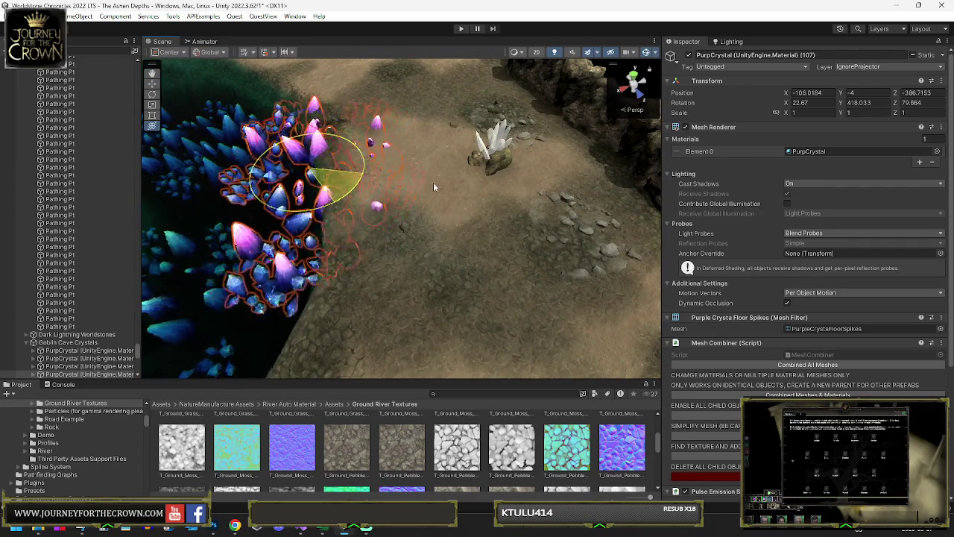
left_click_drag(453, 177, 439, 173)
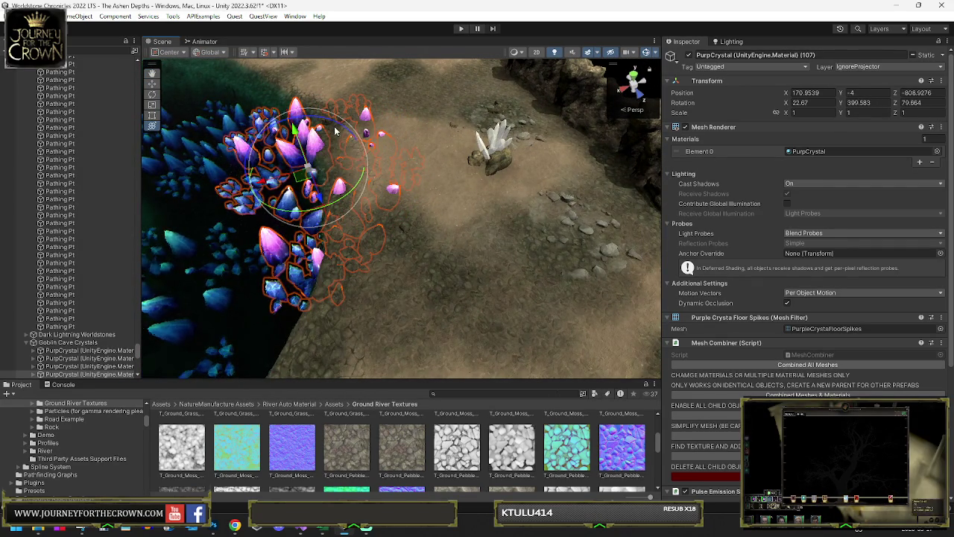
left_click_drag(340, 132, 301, 139)
mouse_move(304, 184)
left_mouse_down()
mouse_move(293, 193)
mouse_move(351, 184)
mouse_move(357, 130)
mouse_move(347, 153)
mouse_move(388, 97)
mouse_move(440, 181)
mouse_move(472, 182)
left_mouse_up()
- Duplicate another cluster and shift it along the lake shore, undoing one misplaced move
key("ctrl+d")
key("e")
key("w")
mouse_move(386, 153)
left_mouse_down()
mouse_move(394, 160)
mouse_move(384, 181)
mouse_move(395, 170)
mouse_move(400, 179)
mouse_move(387, 187)
left_mouse_up()
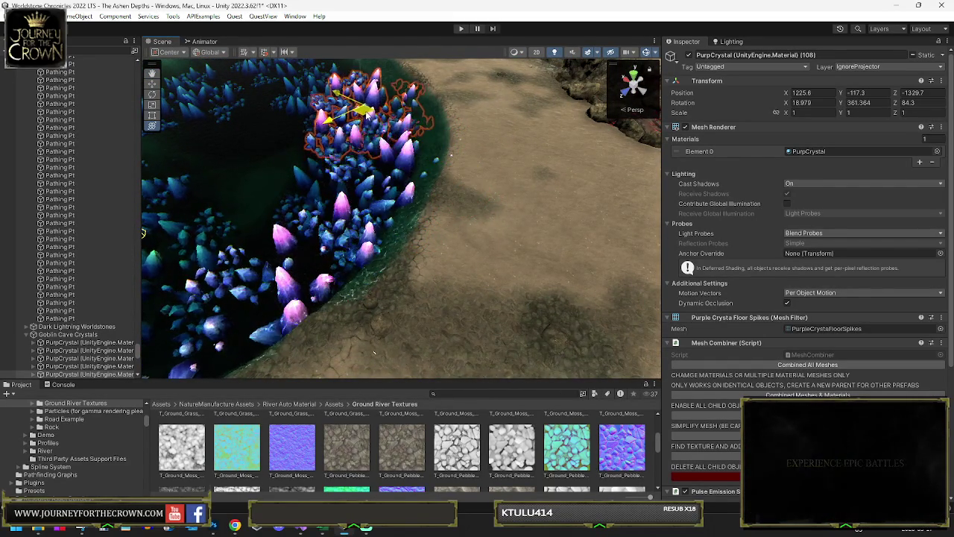
key("ctrl+z")
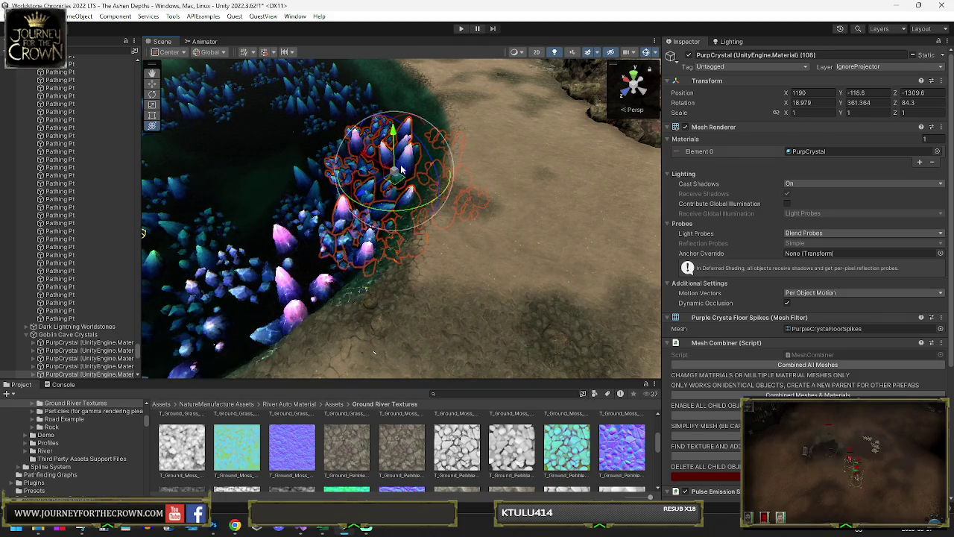
mouse_move(400, 186)
left_mouse_down()
mouse_move(365, 97)
mouse_move(376, 105)
mouse_move(386, 208)
left_mouse_up()
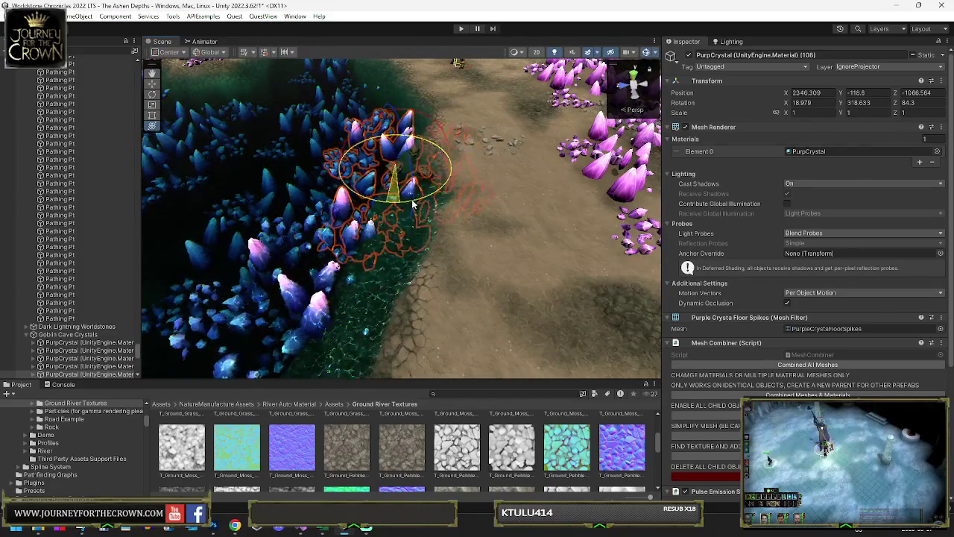
mouse_move(391, 171)
left_mouse_down()
mouse_move(366, 185)
mouse_move(357, 112)
left_mouse_up()
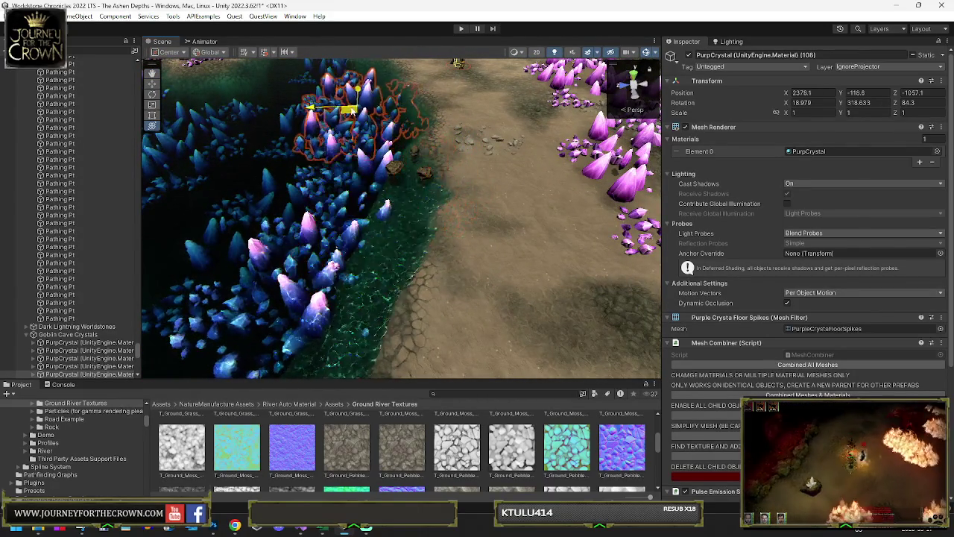
- Select the nearby purple crystal cluster, then nudge and rotate it along the shore
left_click(427, 177)
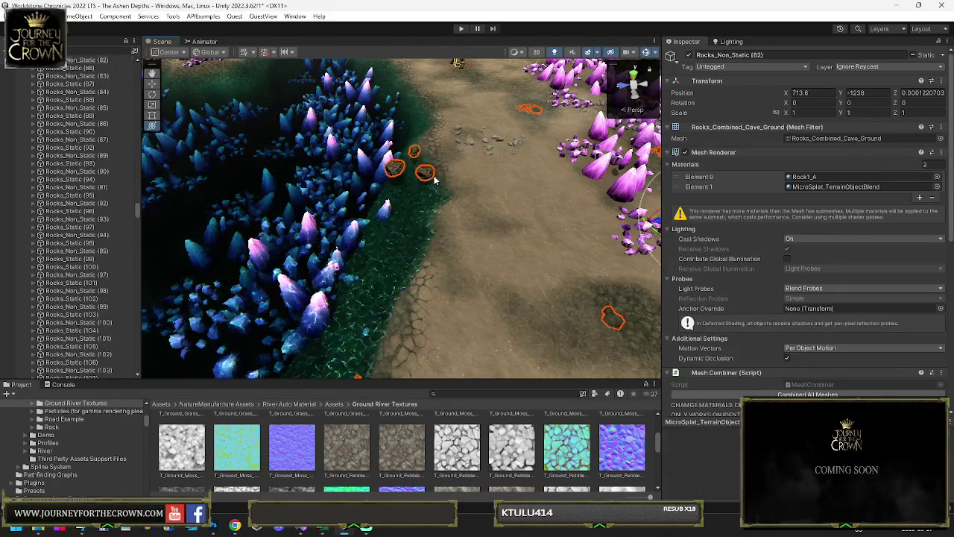
left_click(373, 167)
mouse_move(372, 167)
left_mouse_down()
mouse_move(351, 138)
mouse_move(358, 258)
mouse_move(342, 276)
mouse_move(400, 215)
mouse_move(432, 119)
mouse_move(429, 78)
left_mouse_up()
key("y")
key("f")
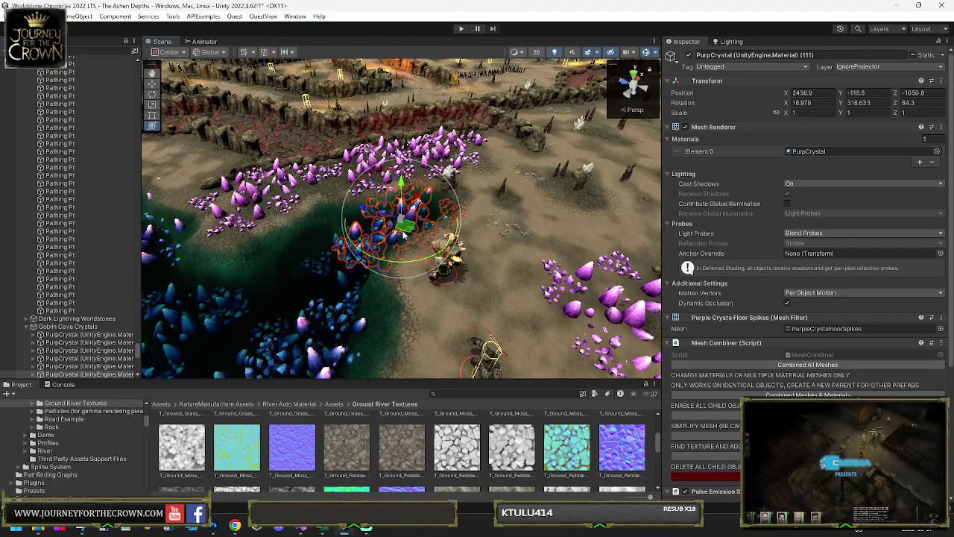
mouse_move(403, 235)
left_mouse_down()
mouse_move(454, 235)
mouse_move(345, 277)
left_mouse_up()
left_click_drag(392, 306, 673, 176)
mouse_move(371, 270)
left_mouse_down()
mouse_move(340, 276)
mouse_move(224, 351)
mouse_move(160, 320)
mouse_move(412, 350)
mouse_move(388, 282)
mouse_move(341, 288)
mouse_move(382, 227)
mouse_move(409, 213)
mouse_move(454, 159)
mouse_move(432, 106)
left_mouse_up()
- Rotate the cluster and place it at the lake's upper edge, at X 142.6, Z 1045.058
key("f")
scroll(653, 361, "down", 5)
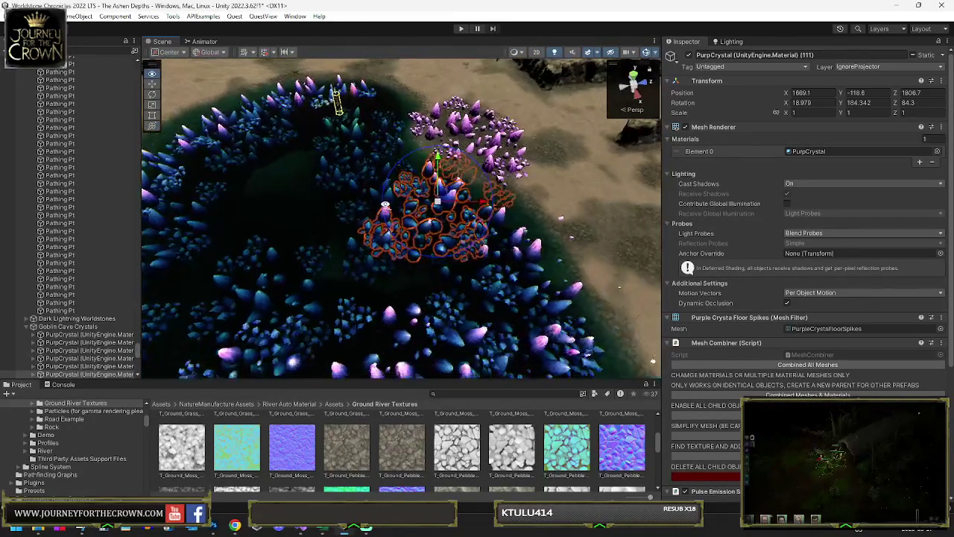
left_click_drag(477, 224, 487, 187)
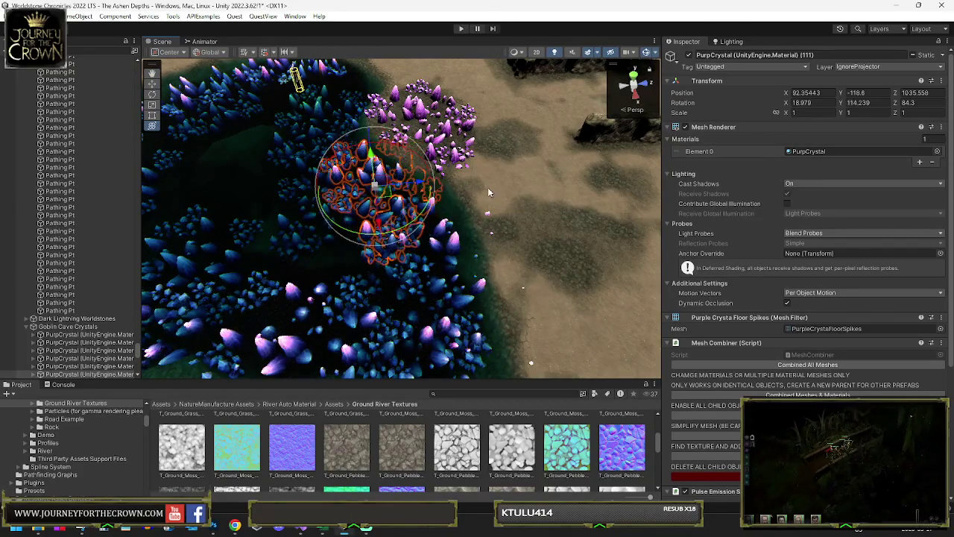
key("w")
mouse_move(389, 194)
left_mouse_down()
mouse_move(403, 200)
mouse_move(343, 141)
mouse_move(350, 95)
left_mouse_up()
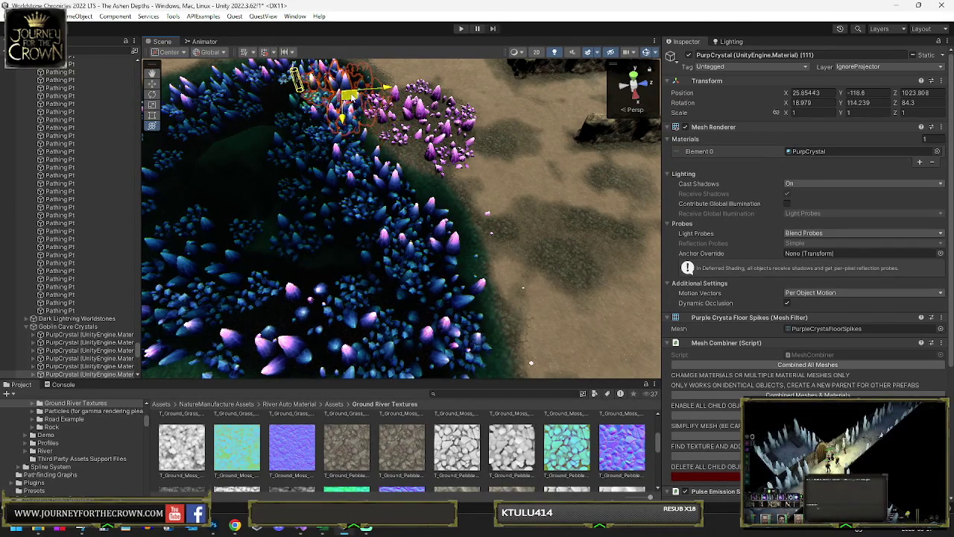
mouse_move(278, 182)
left_mouse_down()
mouse_move(364, 230)
mouse_move(406, 304)
mouse_move(597, 295)
mouse_move(388, 194)
mouse_move(469, 186)
mouse_move(704, 195)
mouse_move(697, 218)
mouse_move(447, 255)
left_mouse_up()
left_click(348, 168)
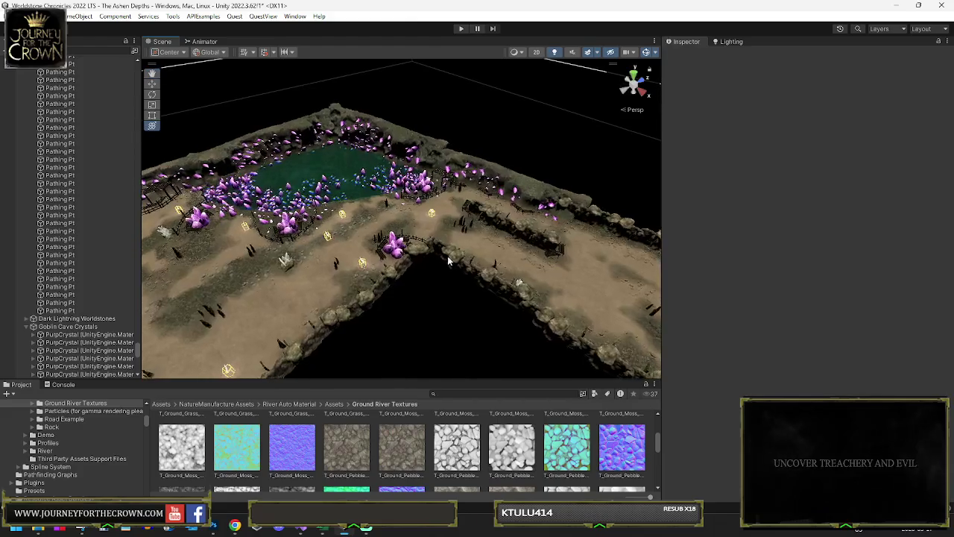
left_click(397, 249)
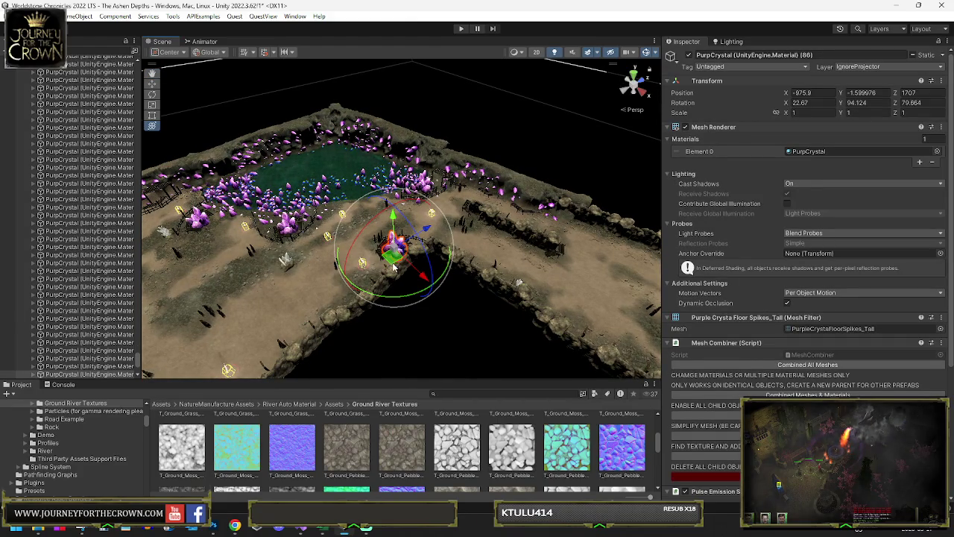
- Frame the tall purple crystal, then move it left and lower it into the lake's crystal field
left_click_drag(397, 249, 261, 214)
key("f")
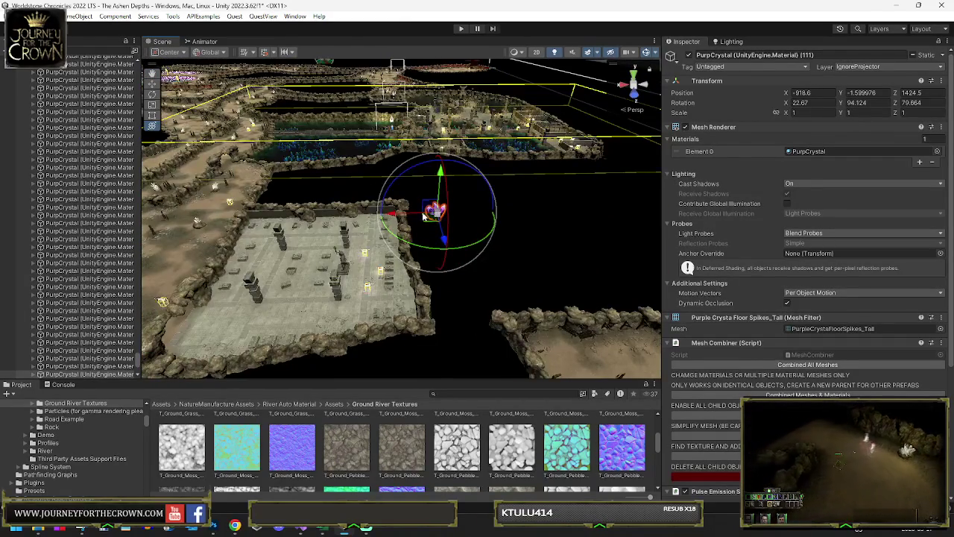
key("f")
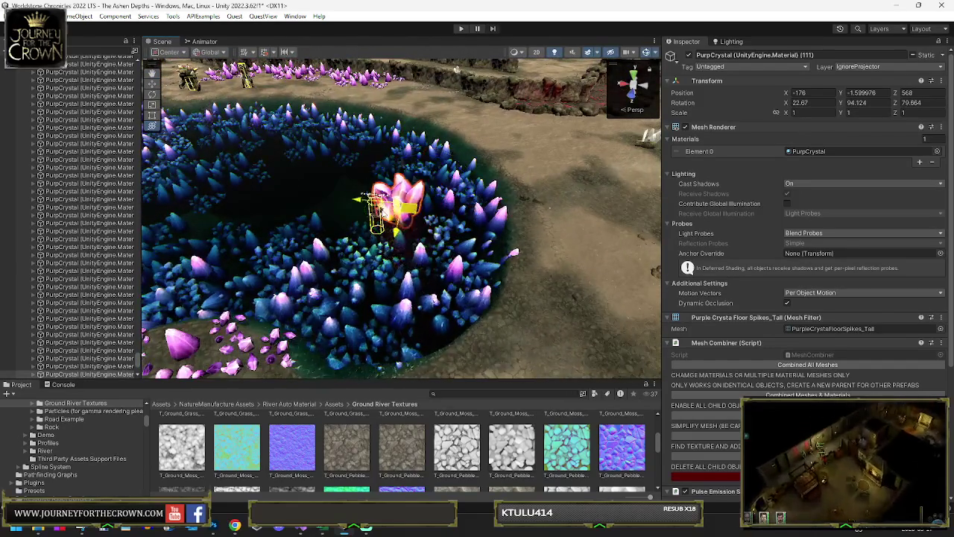
left_click_drag(395, 195, 307, 183)
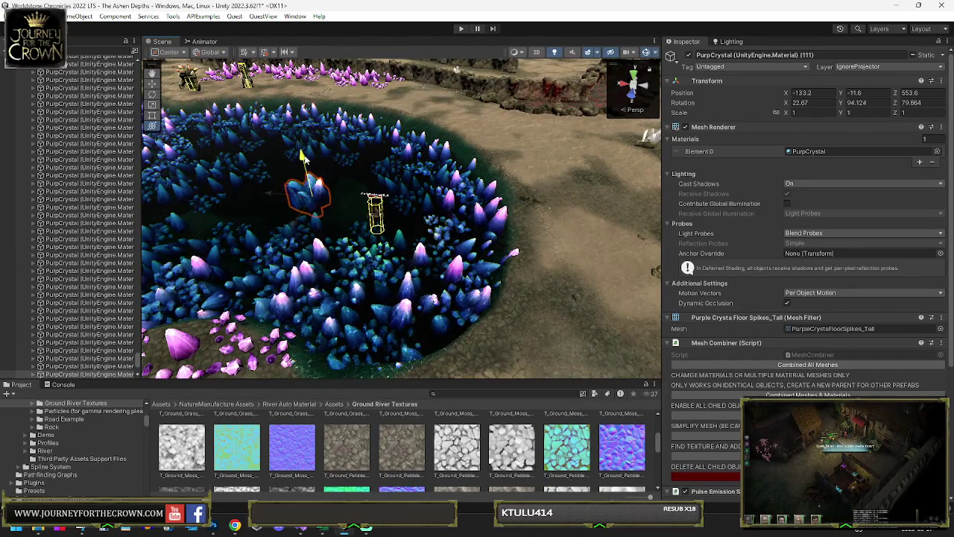
key("e")
mouse_move(445, 320)
left_mouse_down()
mouse_move(464, 231)
mouse_move(505, 237)
mouse_move(489, 276)
left_mouse_up()
key("w")
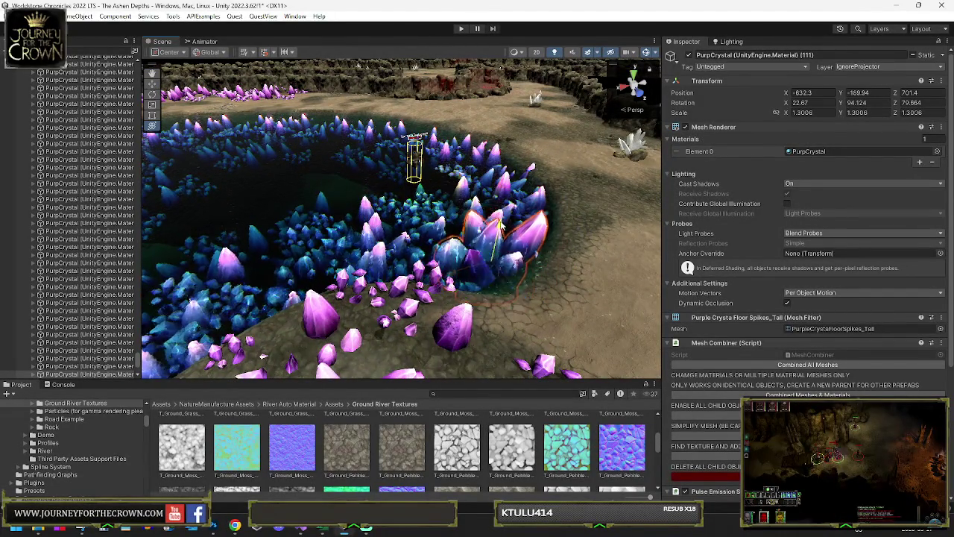
mouse_move(503, 213)
left_mouse_down()
mouse_move(495, 240)
mouse_move(438, 253)
left_mouse_up()
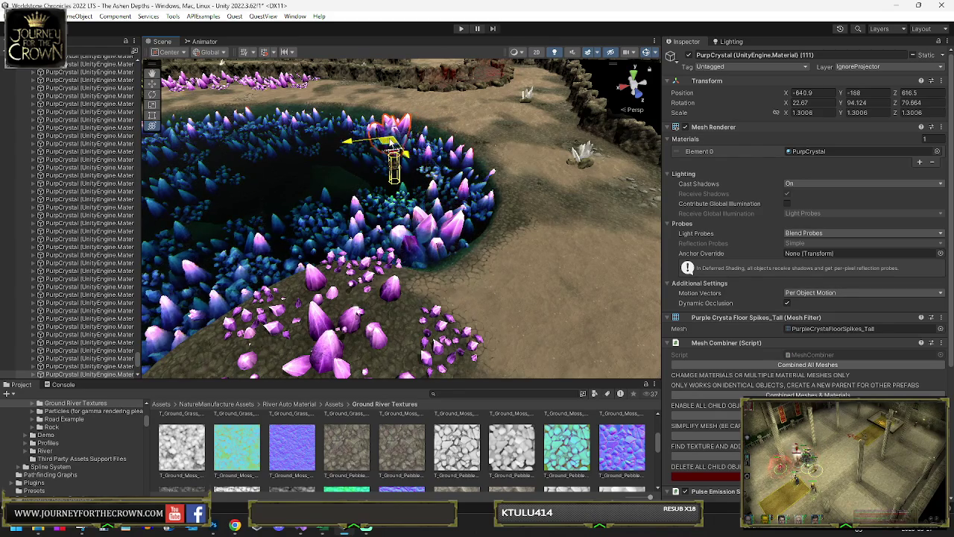
- Rotate and nudge the crystal to fit inside the lake's crystal ring, then select the cave floor terrain
key("e")
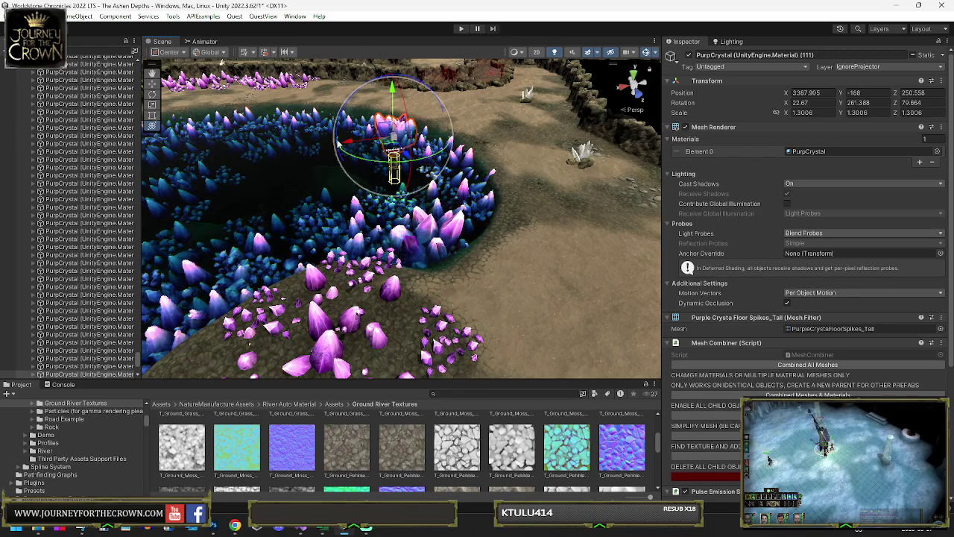
left_click_drag(525, 161, 479, 171)
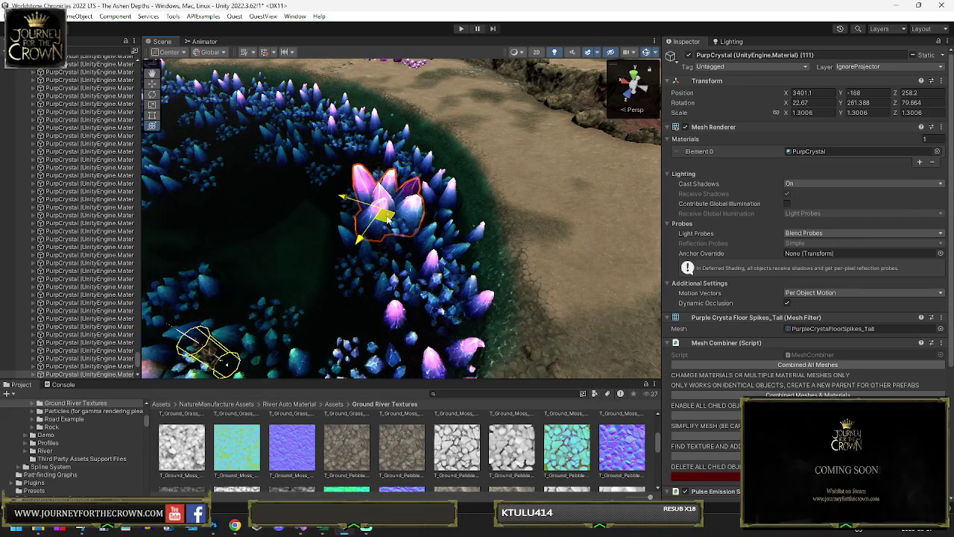
mouse_move(168, 107)
left_mouse_down()
mouse_move(407, 152)
mouse_move(419, 85)
left_mouse_up()
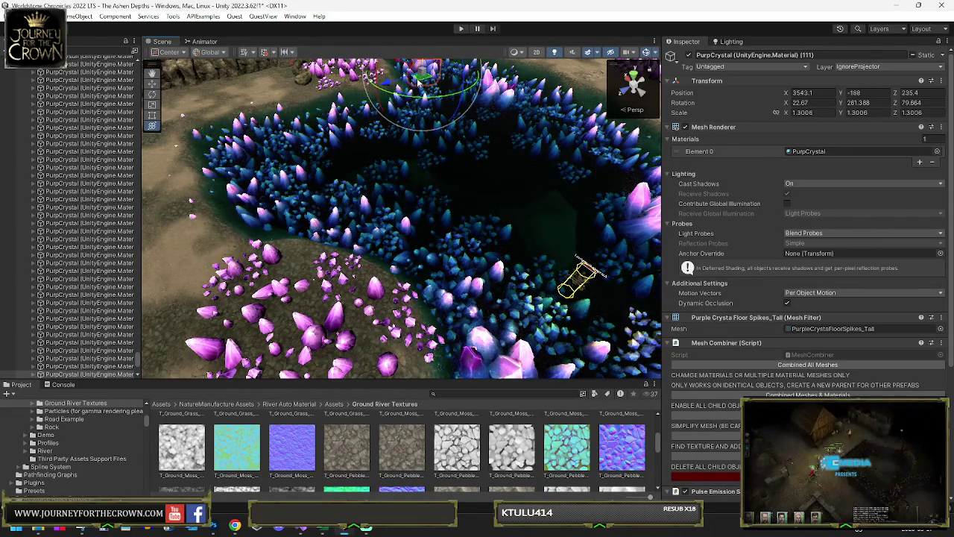
left_click_drag(316, 97, 307, 101)
key("f")
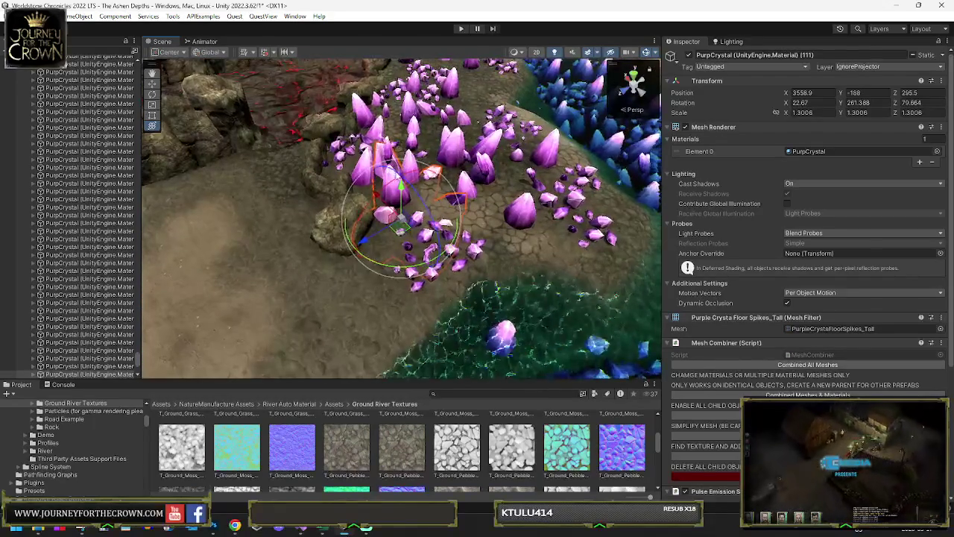
key("y")
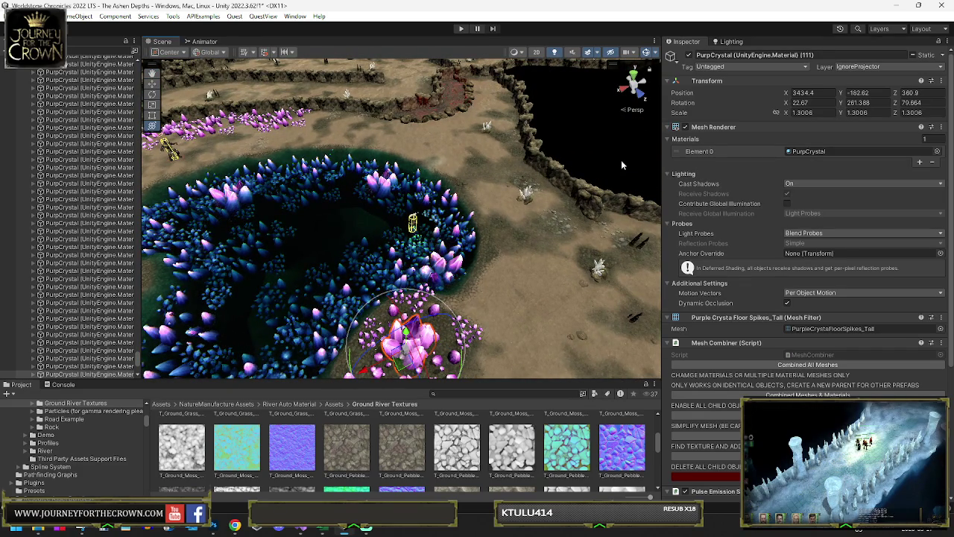
mouse_move(343, 154)
left_mouse_down()
mouse_move(687, 128)
mouse_move(637, 130)
mouse_move(650, 140)
mouse_move(487, 169)
mouse_move(395, 172)
mouse_move(324, 144)
mouse_move(448, 198)
left_mouse_up()
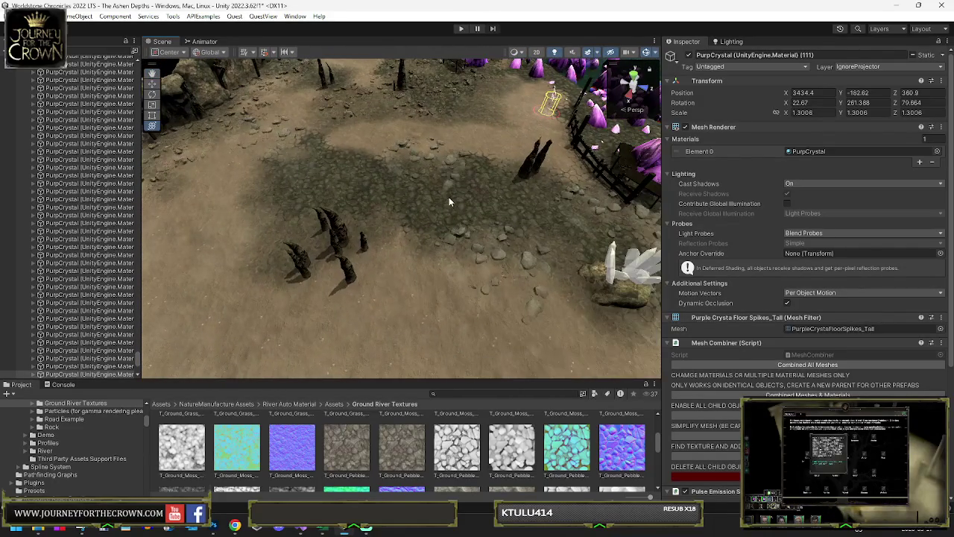
left_click(409, 279)
- Paint a River_Edge_18 stroke down-left across the floor near the crystals, using an enlarged brush
left_click(795, 141)
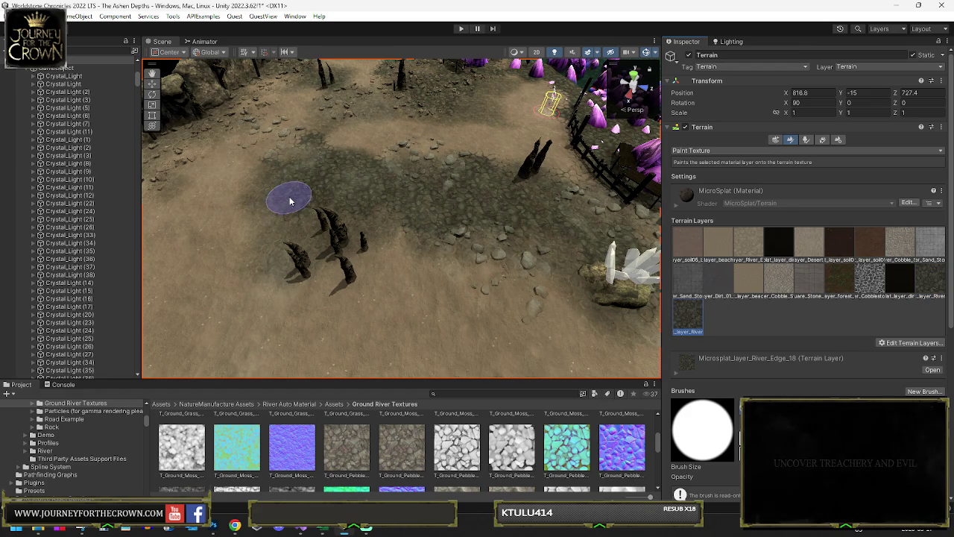
scroll(775, 390, "down", 1)
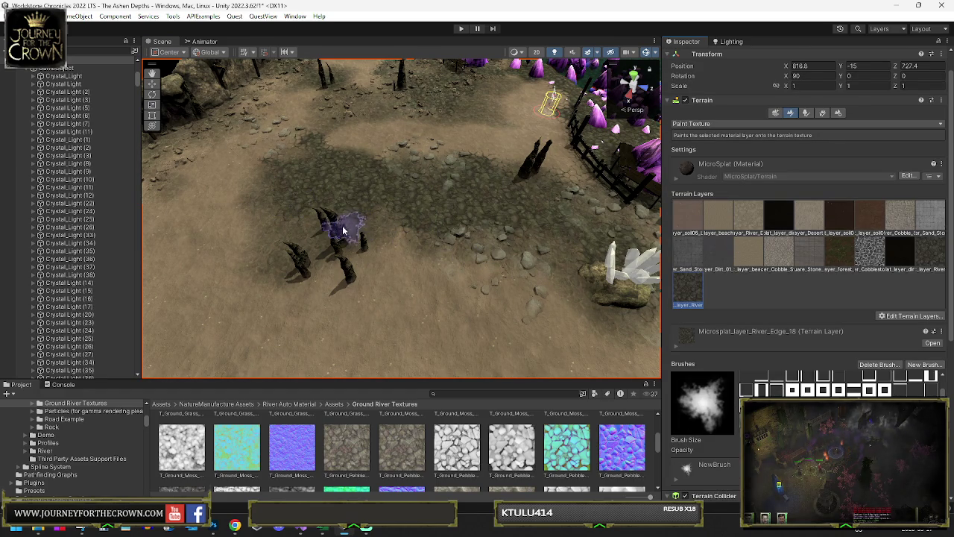
key("bracketright")
key("bracketright")
key("bracketright")
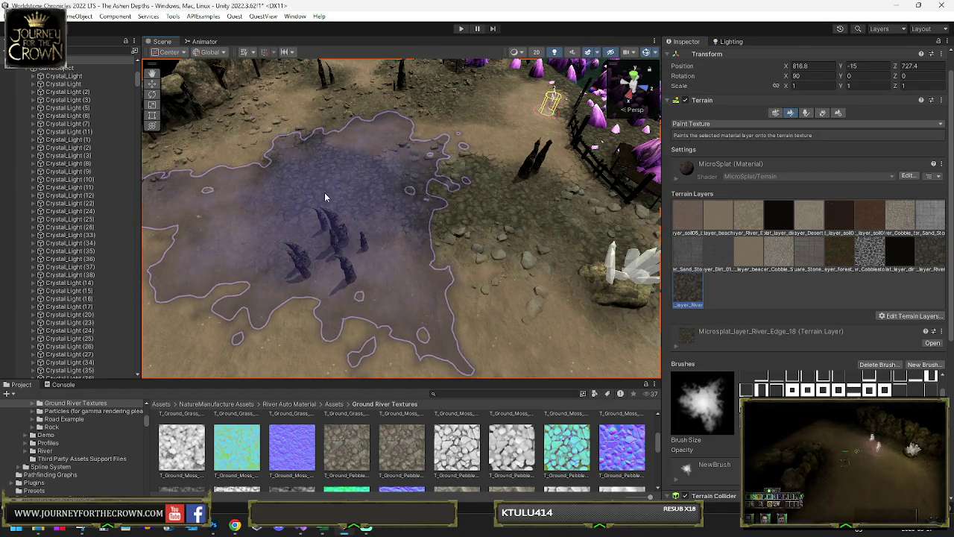
key("Up")
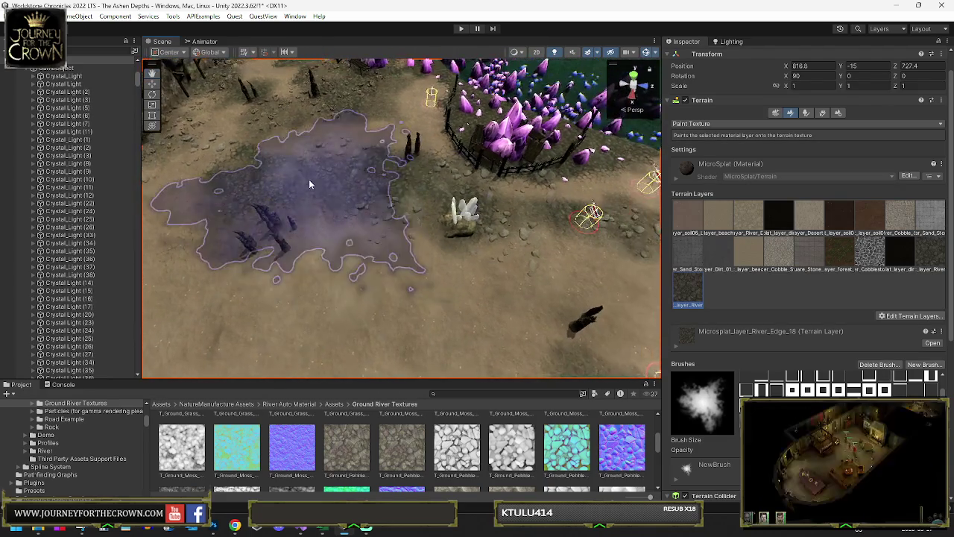
scroll(322, 194, "down", 5)
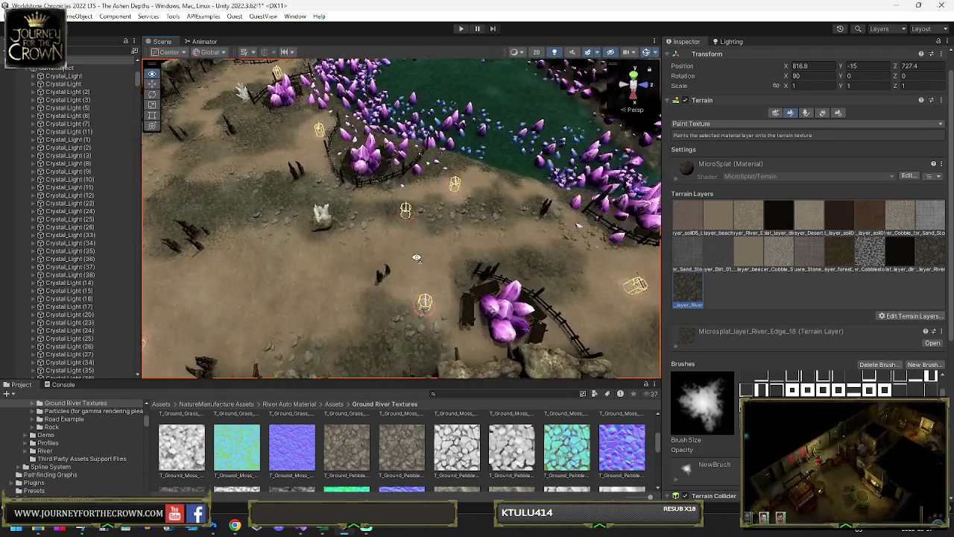
mouse_move(413, 227)
left_mouse_down()
mouse_move(315, 266)
mouse_move(323, 285)
left_mouse_up()
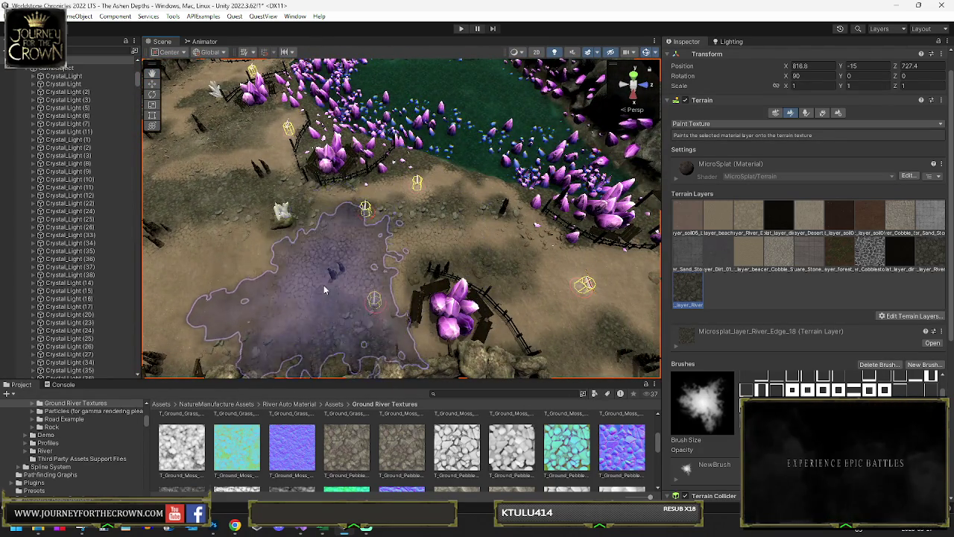
key("Up")
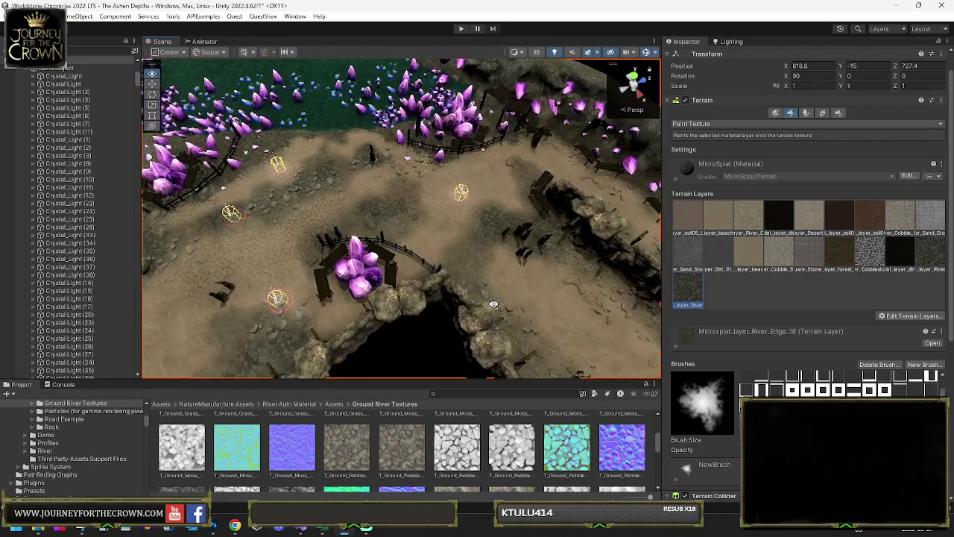
mouse_move(436, 229)
left_mouse_down()
mouse_move(532, 315)
mouse_move(593, 306)
mouse_move(453, 254)
mouse_move(366, 207)
mouse_move(485, 298)
mouse_move(535, 239)
mouse_move(473, 223)
mouse_move(283, 210)
mouse_move(399, 184)
mouse_move(376, 195)
mouse_move(307, 183)
mouse_move(370, 229)
mouse_move(361, 162)
mouse_move(417, 186)
mouse_move(427, 219)
mouse_move(583, 207)
mouse_move(479, 186)
mouse_move(471, 242)
mouse_move(532, 219)
mouse_move(417, 238)
left_mouse_up()
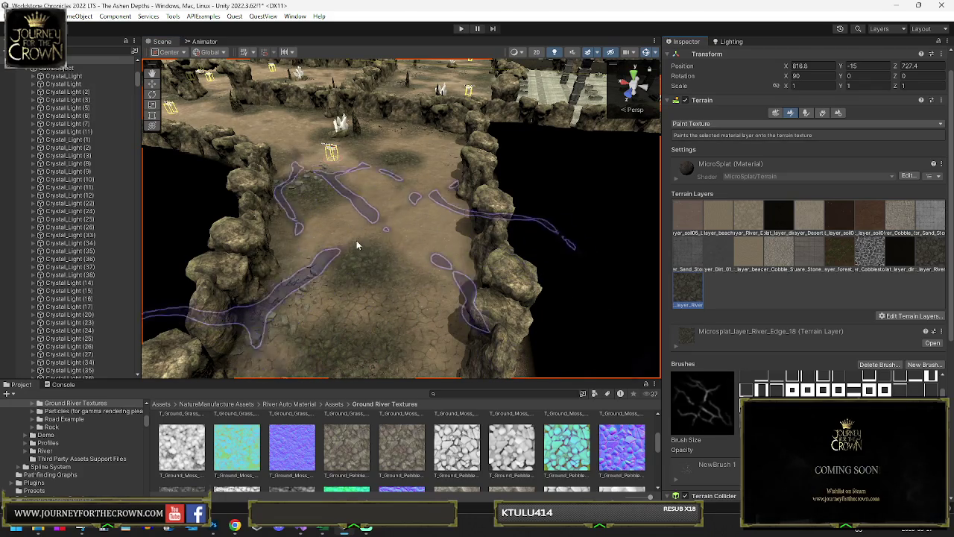
- Orbit and raise the view to look over the rocky corridor from several angles
mouse_move(368, 233)
left_mouse_down()
mouse_move(447, 254)
mouse_move(438, 258)
left_mouse_up()
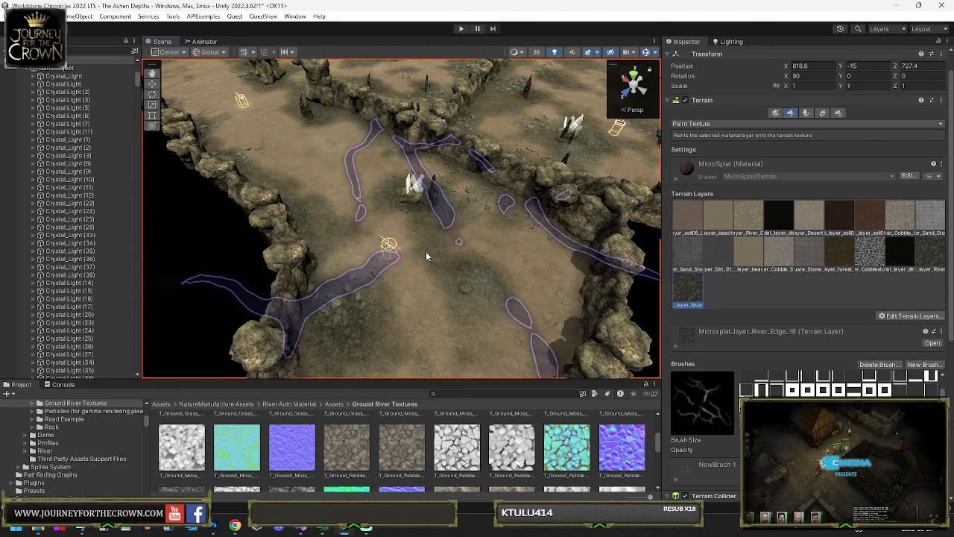
mouse_move(443, 252)
left_mouse_down()
mouse_move(413, 241)
mouse_move(407, 254)
mouse_move(430, 258)
left_mouse_up()
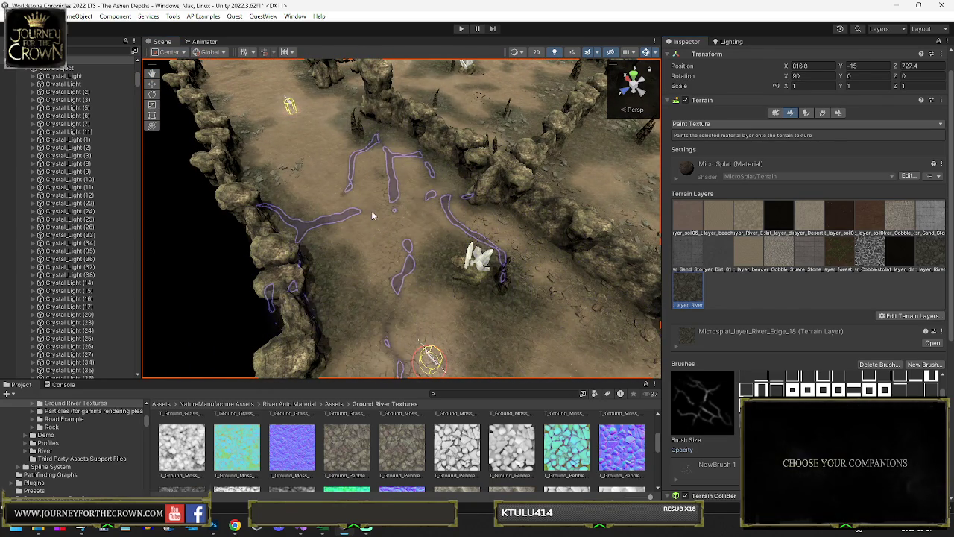
mouse_move(372, 212)
left_mouse_down()
mouse_move(425, 243)
mouse_move(684, 295)
left_mouse_up()
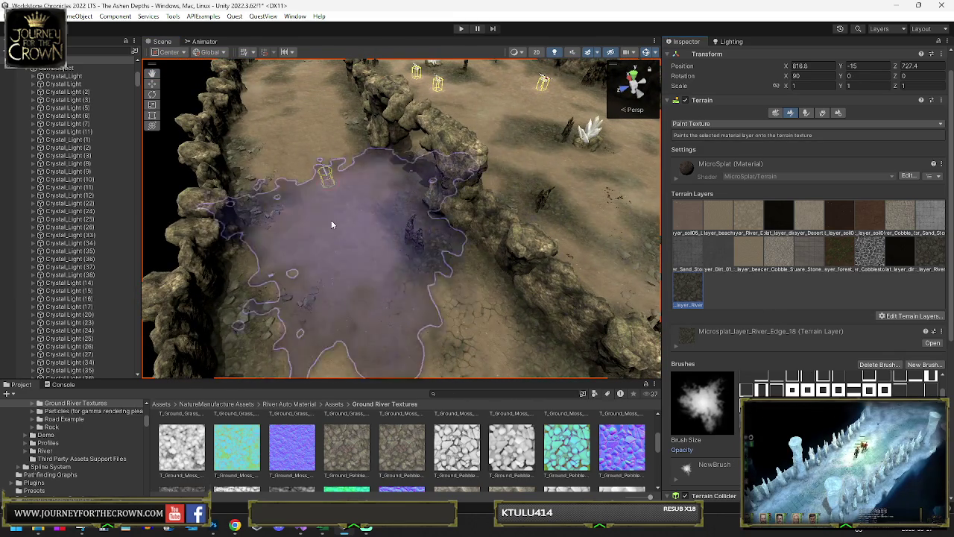
- Move the view along the corridor and over the sandy paths and water, closing in on the stone walls
mouse_move(351, 208)
left_mouse_down()
mouse_move(354, 197)
mouse_move(340, 209)
mouse_move(366, 215)
mouse_move(378, 188)
mouse_move(434, 185)
mouse_move(402, 176)
mouse_move(526, 264)
mouse_move(644, 220)
mouse_move(520, 183)
mouse_move(527, 195)
mouse_move(427, 215)
mouse_move(326, 221)
mouse_move(424, 241)
mouse_move(435, 153)
left_mouse_up()
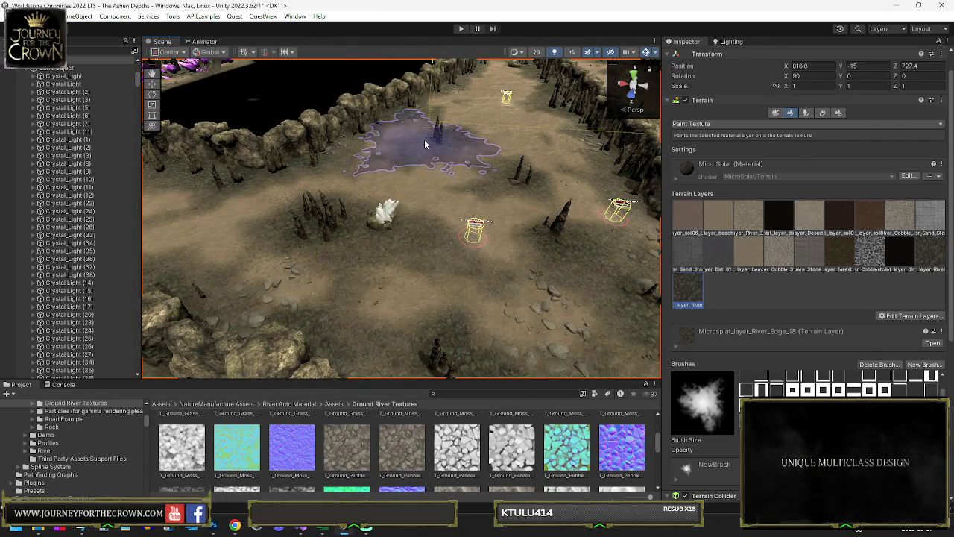
mouse_move(467, 236)
left_mouse_down()
mouse_move(447, 313)
mouse_move(469, 320)
mouse_move(345, 267)
mouse_move(416, 234)
left_mouse_up()
mouse_move(309, 255)
left_mouse_down()
mouse_move(226, 256)
mouse_move(373, 262)
left_mouse_up()
mouse_move(430, 224)
left_mouse_down()
mouse_move(376, 287)
mouse_move(362, 335)
mouse_move(390, 256)
mouse_move(355, 227)
left_mouse_up()
mouse_move(445, 236)
left_mouse_down()
mouse_move(374, 219)
mouse_move(400, 243)
mouse_move(446, 210)
mouse_move(533, 281)
mouse_move(411, 246)
mouse_move(402, 254)
mouse_move(424, 343)
mouse_move(417, 225)
left_mouse_up()
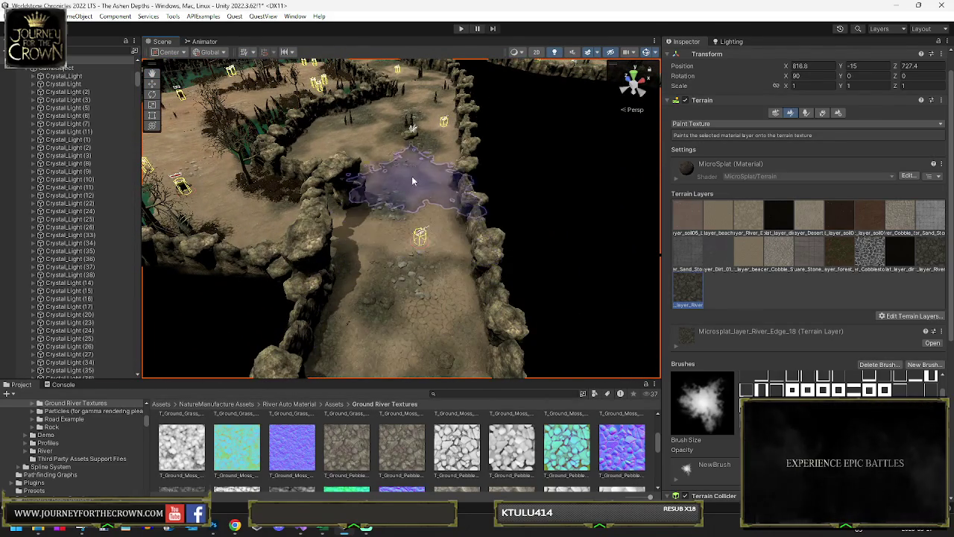
scroll(415, 164, "up", 5)
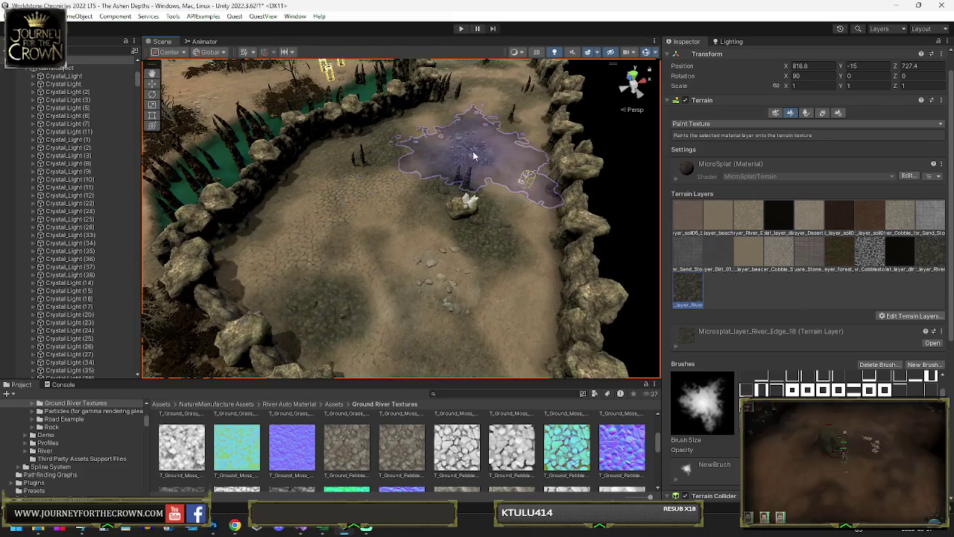
mouse_move(447, 124)
left_mouse_down()
mouse_move(432, 120)
mouse_move(448, 149)
mouse_move(388, 186)
mouse_move(320, 201)
mouse_move(552, 220)
mouse_move(462, 224)
mouse_move(521, 231)
left_mouse_up()
left_click_drag(773, 237, 472, 220)
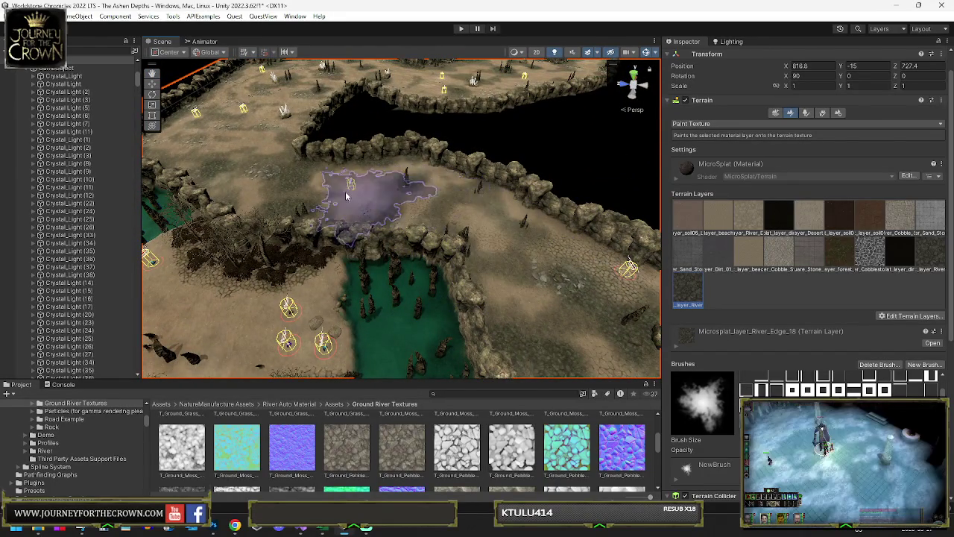
mouse_move(334, 205)
left_mouse_down()
mouse_move(396, 238)
mouse_move(358, 198)
mouse_move(335, 214)
mouse_move(320, 202)
mouse_move(294, 209)
left_mouse_up()
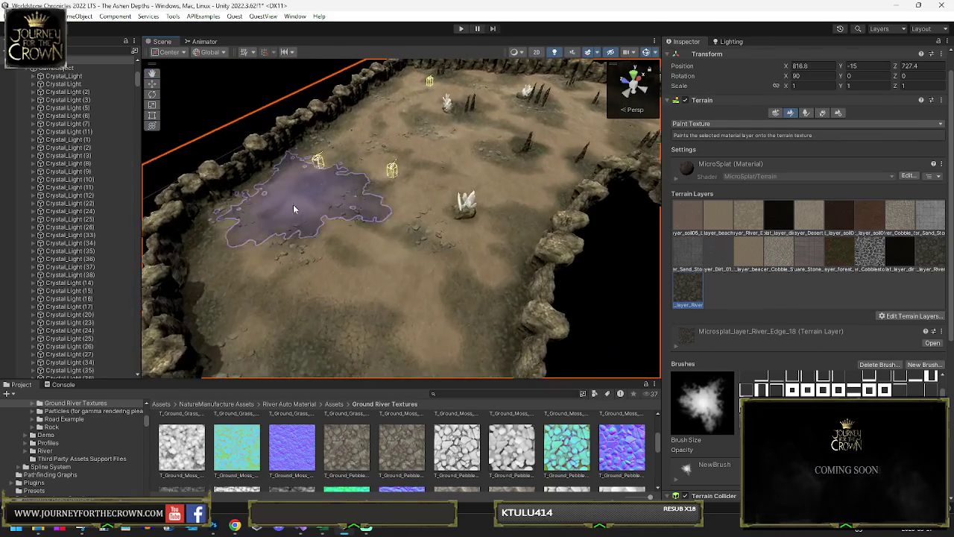
- Orbit, tilt and fly over the terrain to frame the painted area
left_click_drag(553, 167, 471, 172)
left_click_drag(374, 143, 423, 128)
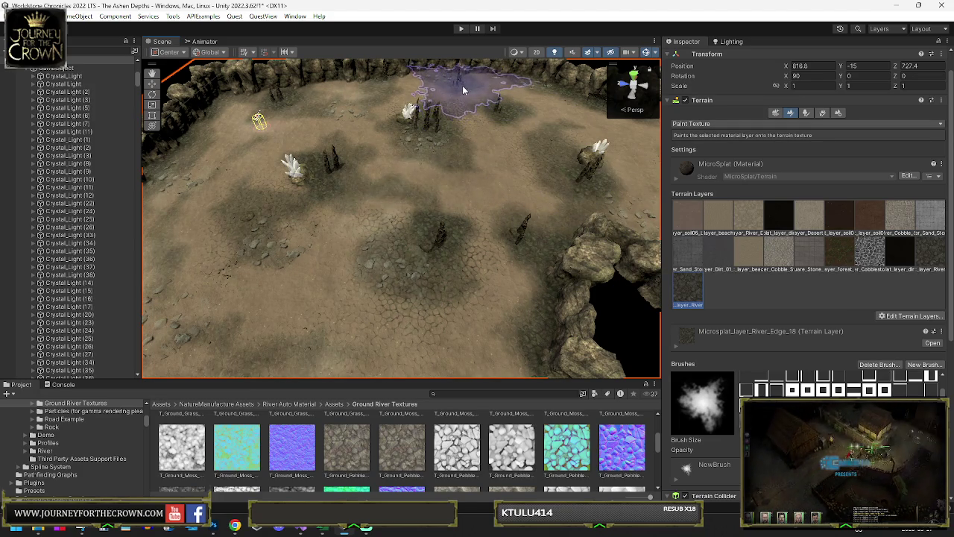
mouse_move(263, 162)
left_mouse_down()
mouse_move(270, 155)
mouse_move(298, 194)
mouse_move(346, 305)
mouse_move(455, 216)
left_mouse_up()
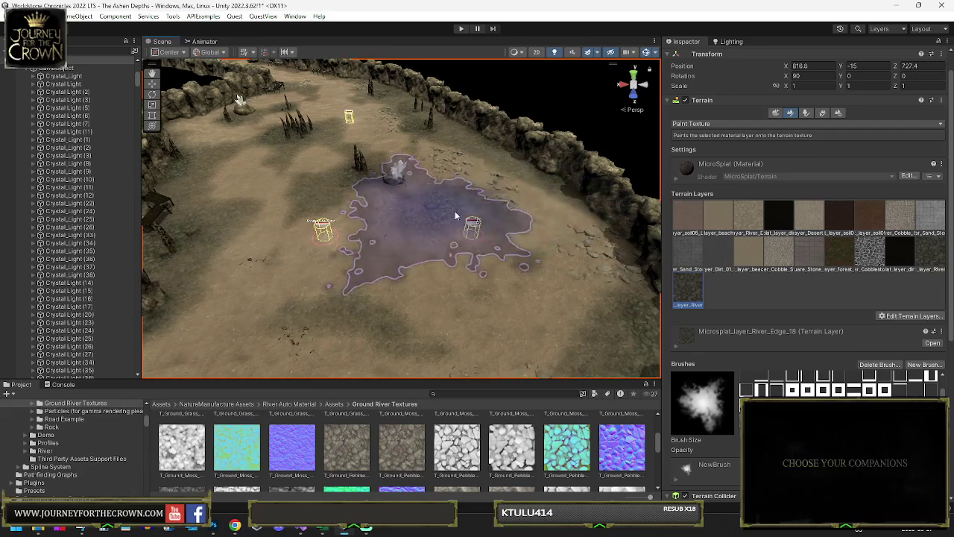
left_click_drag(331, 171, 276, 231)
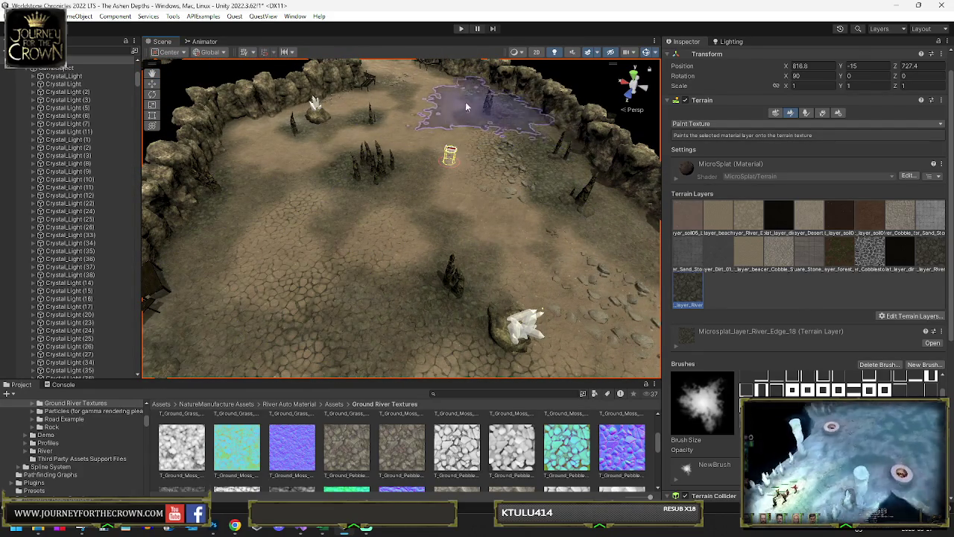
mouse_move(442, 110)
left_mouse_down()
mouse_move(451, 135)
mouse_move(439, 149)
mouse_move(463, 152)
mouse_move(422, 134)
mouse_move(403, 145)
mouse_move(374, 177)
mouse_move(337, 257)
left_mouse_up()
mouse_move(414, 254)
left_mouse_down()
mouse_move(454, 192)
mouse_move(527, 152)
left_mouse_up()
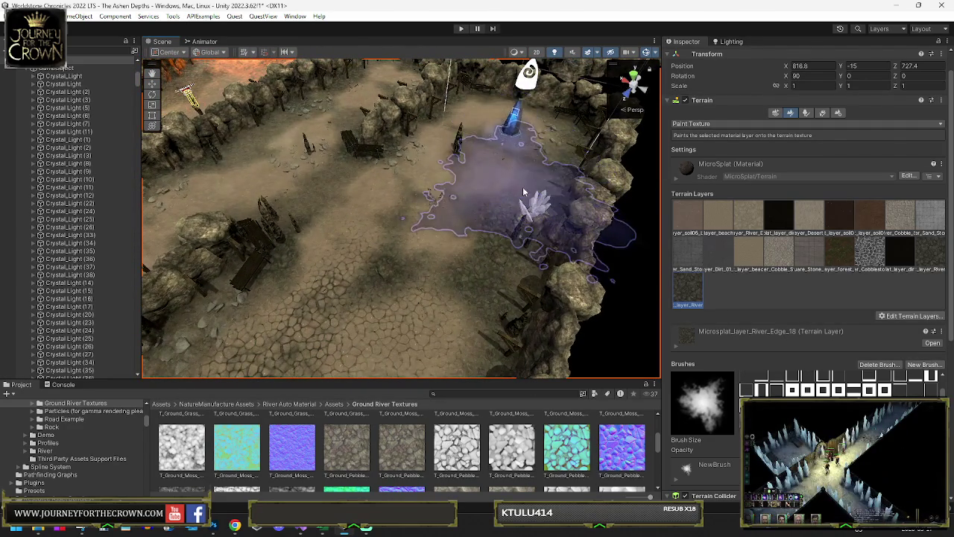
mouse_move(506, 206)
left_mouse_down()
mouse_move(421, 188)
mouse_move(332, 246)
mouse_move(439, 234)
mouse_move(406, 225)
left_mouse_up()
left_click_drag(337, 185, 312, 151)
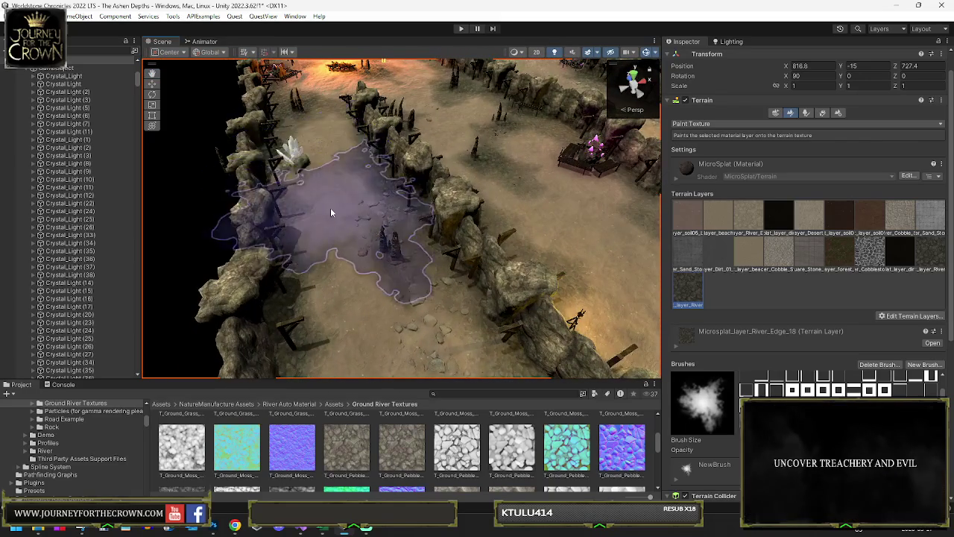
- Reframe over the painted river area and walled path, closing in on the cracked ground
mouse_move(353, 205)
left_mouse_down()
mouse_move(342, 207)
mouse_move(386, 187)
left_mouse_up()
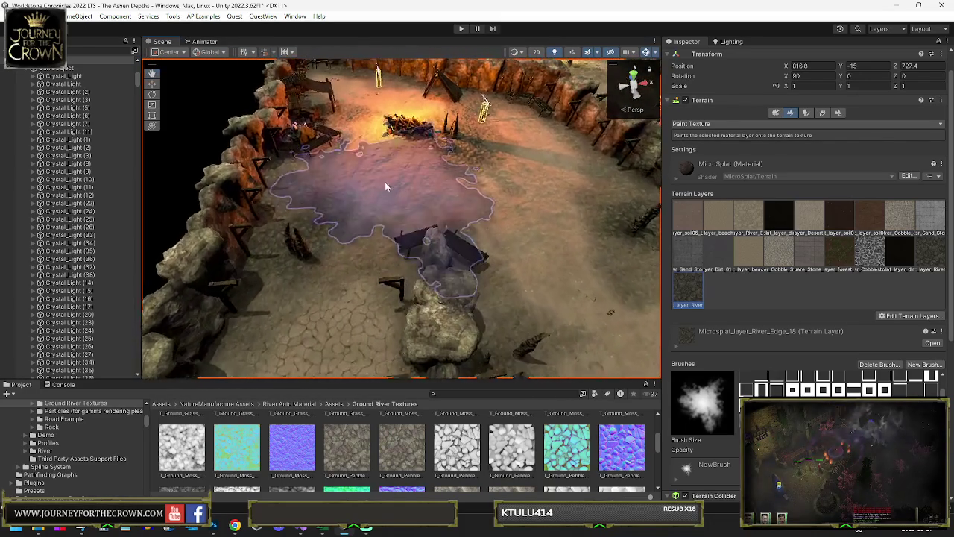
mouse_move(526, 196)
left_mouse_down()
mouse_move(393, 149)
mouse_move(558, 201)
mouse_move(406, 180)
mouse_move(432, 196)
mouse_move(556, 223)
left_mouse_up()
mouse_move(513, 197)
left_mouse_down()
mouse_move(390, 172)
mouse_move(394, 181)
left_mouse_up()
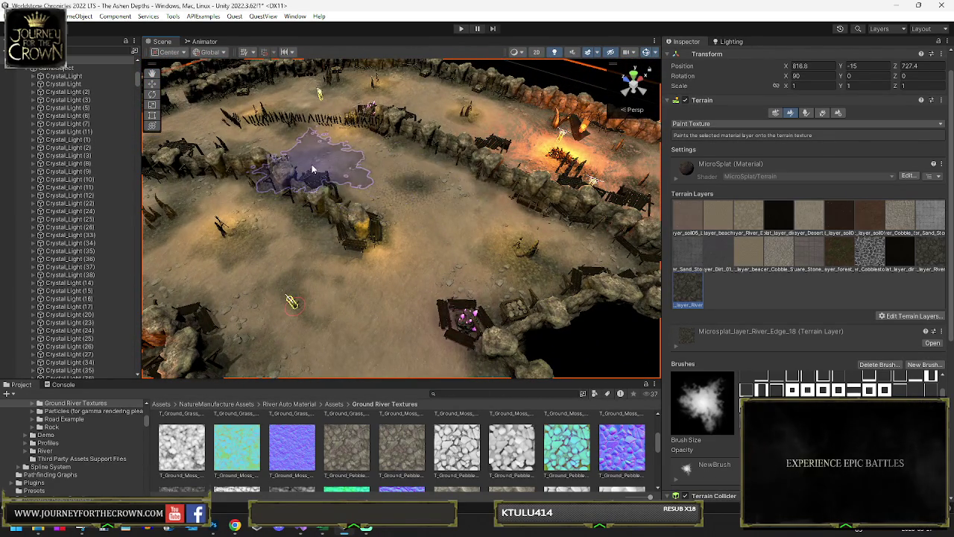
mouse_move(238, 253)
left_mouse_down()
mouse_move(261, 202)
mouse_move(351, 201)
mouse_move(491, 254)
mouse_move(448, 236)
left_mouse_up()
left_click_drag(463, 278, 481, 204)
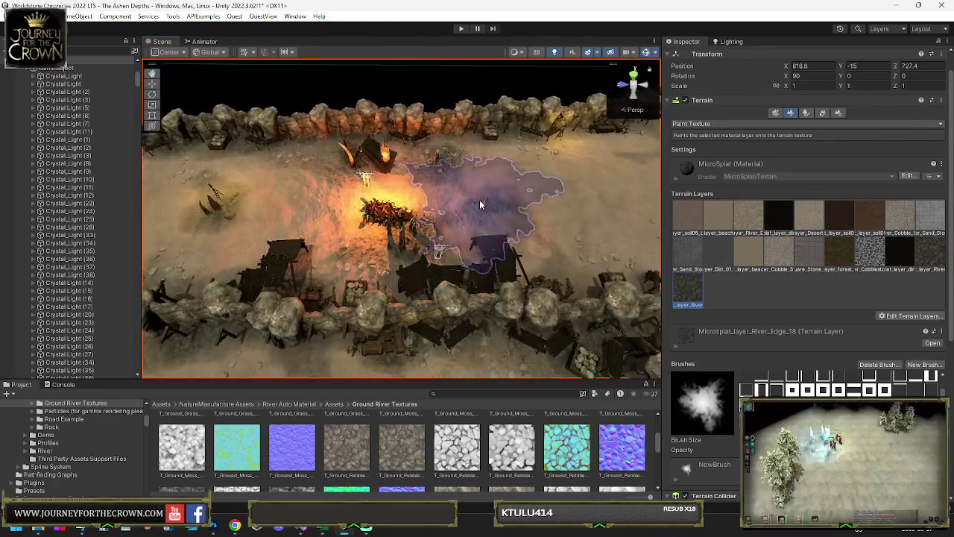
mouse_move(297, 216)
left_mouse_down()
mouse_move(350, 218)
mouse_move(319, 212)
left_mouse_up()
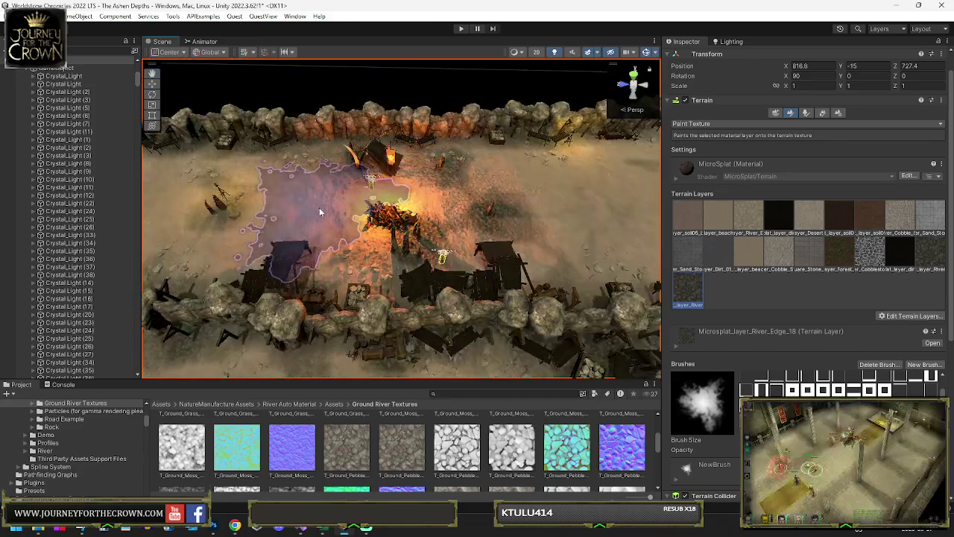
mouse_move(397, 217)
left_mouse_down()
mouse_move(486, 206)
mouse_move(432, 208)
mouse_move(420, 233)
mouse_move(554, 262)
mouse_move(535, 286)
mouse_move(526, 224)
mouse_move(513, 208)
mouse_move(500, 224)
mouse_move(515, 239)
mouse_move(508, 270)
left_mouse_up()
scroll(462, 201, "down", 10)
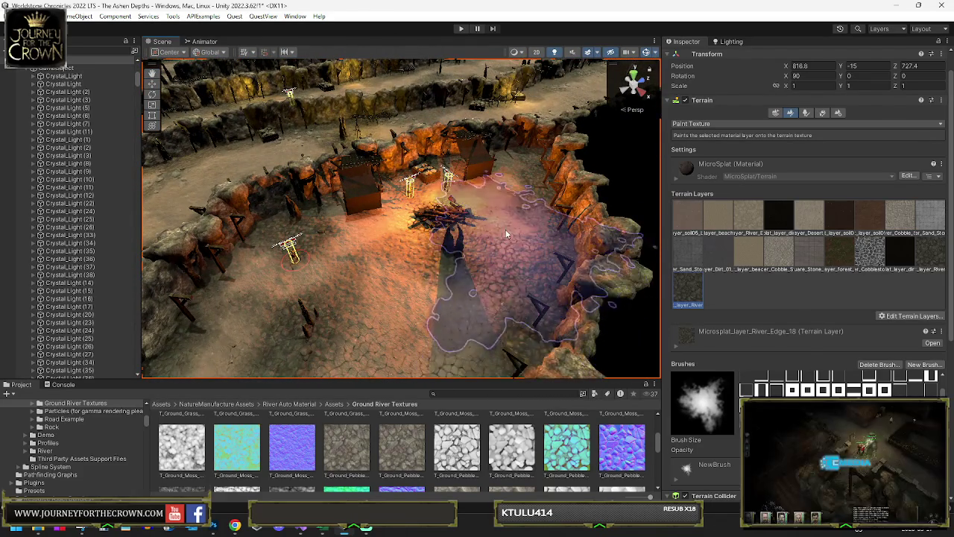
- Turn the Paint Texture tool off and back on, viewing the painted patch and walled camp
key("w")
left_click(799, 140)
mouse_move(462, 224)
left_mouse_down()
mouse_move(464, 216)
mouse_move(437, 219)
mouse_move(267, 256)
left_mouse_up()
mouse_move(329, 261)
left_mouse_down()
mouse_move(313, 235)
mouse_move(328, 233)
mouse_move(329, 198)
left_mouse_up()
left_click_drag(480, 261, 391, 235)
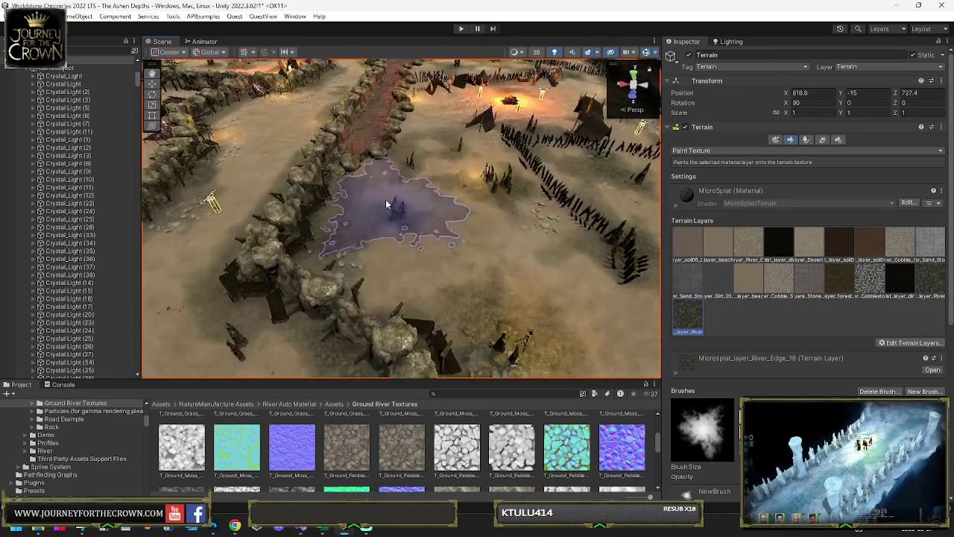
- Sweep the view across the rock walls and paths near the tents, recentring on the painted patch
mouse_move(502, 293)
left_mouse_down()
mouse_move(525, 268)
mouse_move(493, 272)
mouse_move(533, 234)
mouse_move(511, 206)
mouse_move(517, 222)
mouse_move(412, 231)
mouse_move(377, 253)
left_mouse_up()
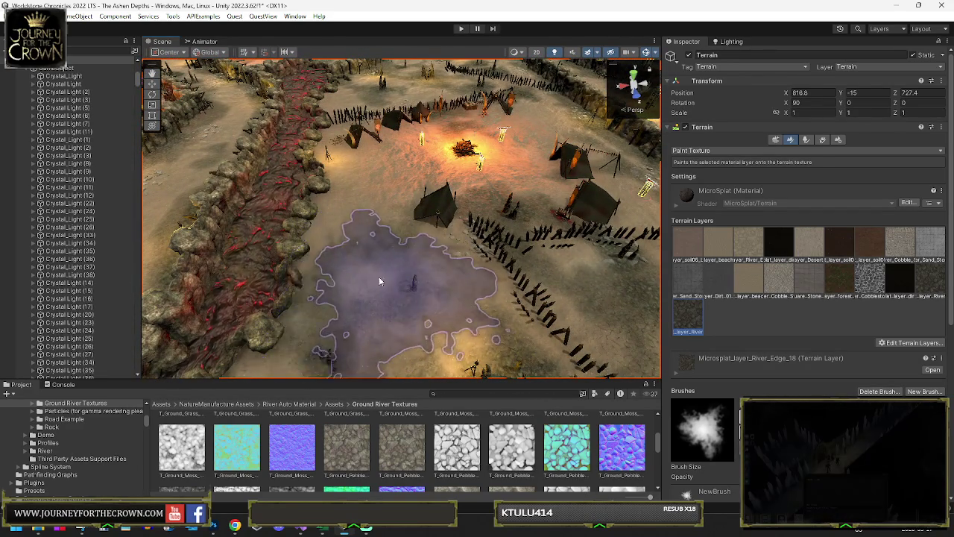
left_click_drag(430, 286, 221, 291)
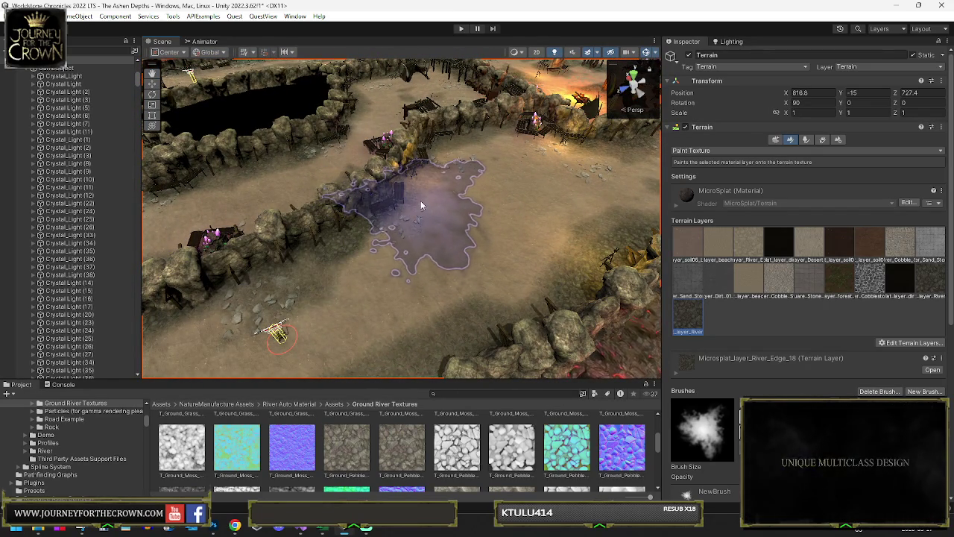
mouse_move(427, 219)
left_mouse_down()
mouse_move(394, 250)
mouse_move(477, 243)
mouse_move(296, 216)
mouse_move(399, 198)
mouse_move(354, 244)
mouse_move(422, 232)
mouse_move(315, 217)
mouse_move(320, 270)
mouse_move(417, 242)
left_mouse_up()
mouse_move(383, 271)
left_mouse_down()
mouse_move(560, 235)
mouse_move(365, 229)
mouse_move(319, 202)
mouse_move(303, 238)
mouse_move(282, 237)
mouse_move(295, 246)
mouse_move(257, 139)
left_mouse_up()
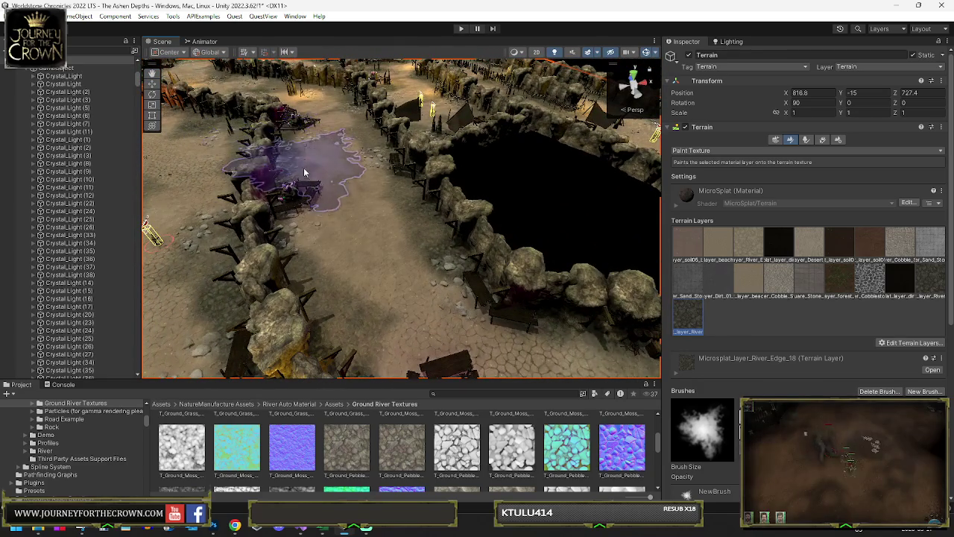
mouse_move(346, 192)
left_mouse_down()
mouse_move(330, 196)
mouse_move(340, 191)
left_mouse_up()
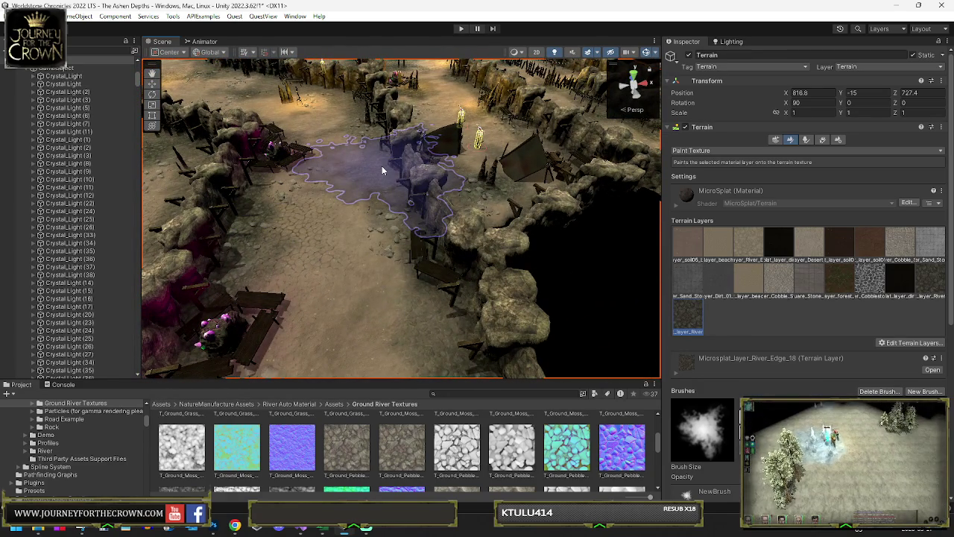
mouse_move(382, 171)
left_mouse_down()
mouse_move(591, 167)
mouse_move(452, 247)
mouse_move(477, 213)
mouse_move(583, 138)
mouse_move(461, 231)
mouse_move(458, 211)
mouse_move(485, 213)
mouse_move(312, 237)
mouse_move(388, 182)
mouse_move(356, 202)
mouse_move(387, 169)
mouse_move(459, 159)
left_mouse_up()
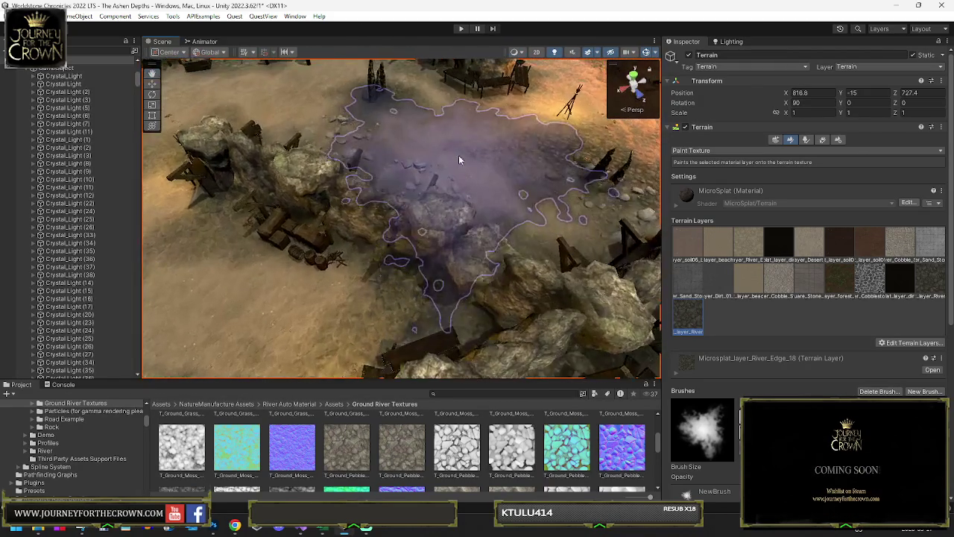
left_click_drag(384, 102, 333, 186)
mouse_move(448, 190)
left_mouse_down()
mouse_move(472, 193)
mouse_move(415, 239)
left_mouse_up()
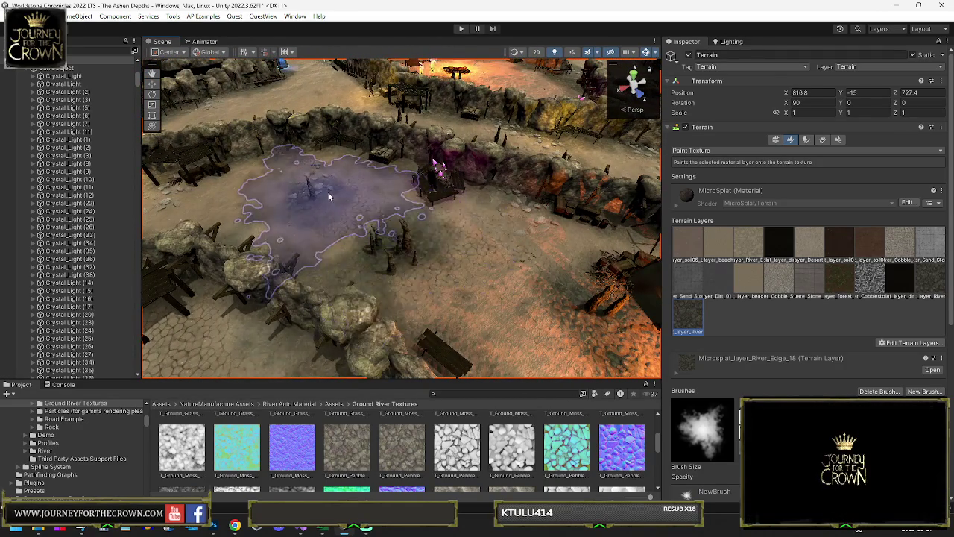
left_click_drag(356, 201, 267, 215)
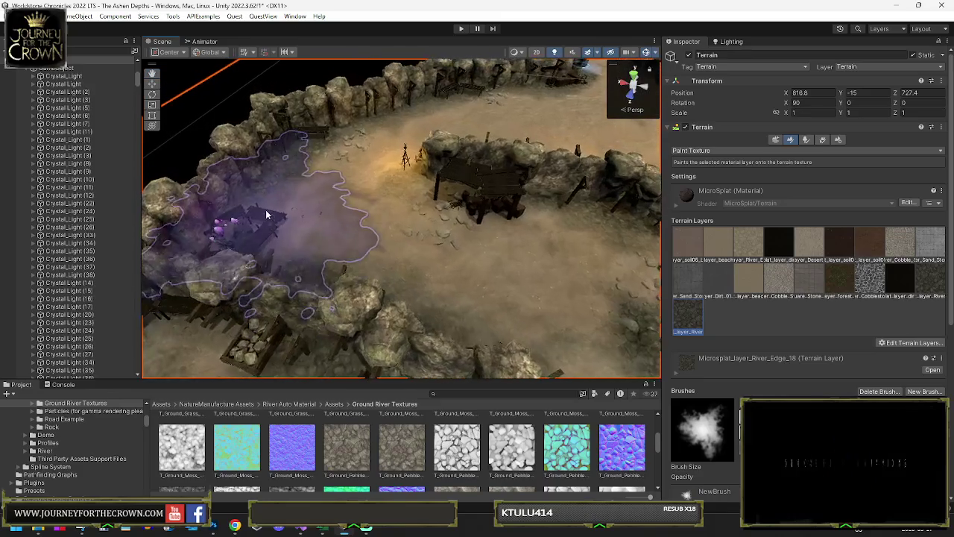
left_click_drag(388, 186, 355, 203)
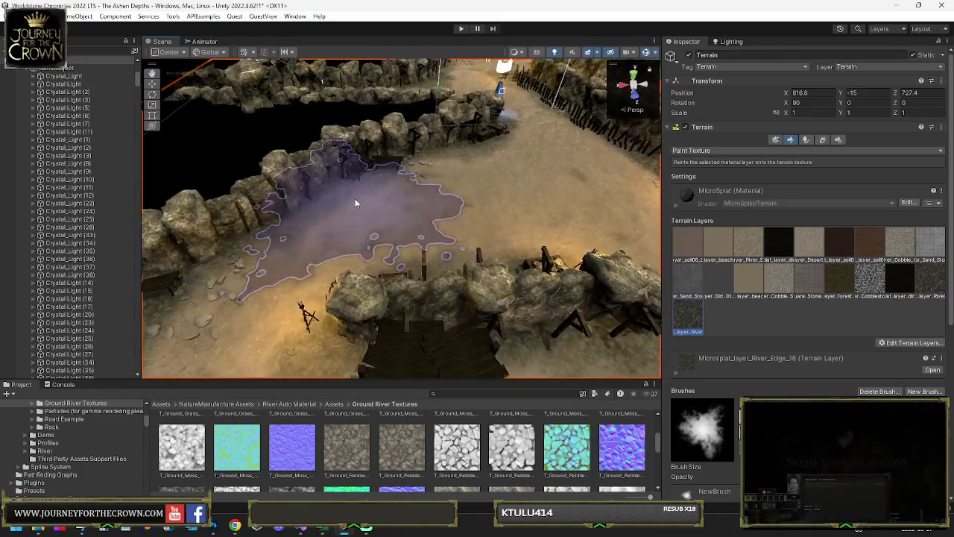
mouse_move(468, 168)
left_mouse_down()
mouse_move(501, 151)
mouse_move(616, 184)
mouse_move(523, 228)
mouse_move(322, 190)
mouse_move(339, 196)
mouse_move(383, 178)
mouse_move(414, 203)
mouse_move(493, 206)
left_mouse_up()
mouse_move(375, 280)
left_mouse_down()
mouse_move(454, 266)
mouse_move(395, 275)
mouse_move(523, 233)
mouse_move(358, 230)
mouse_move(505, 219)
left_mouse_up()
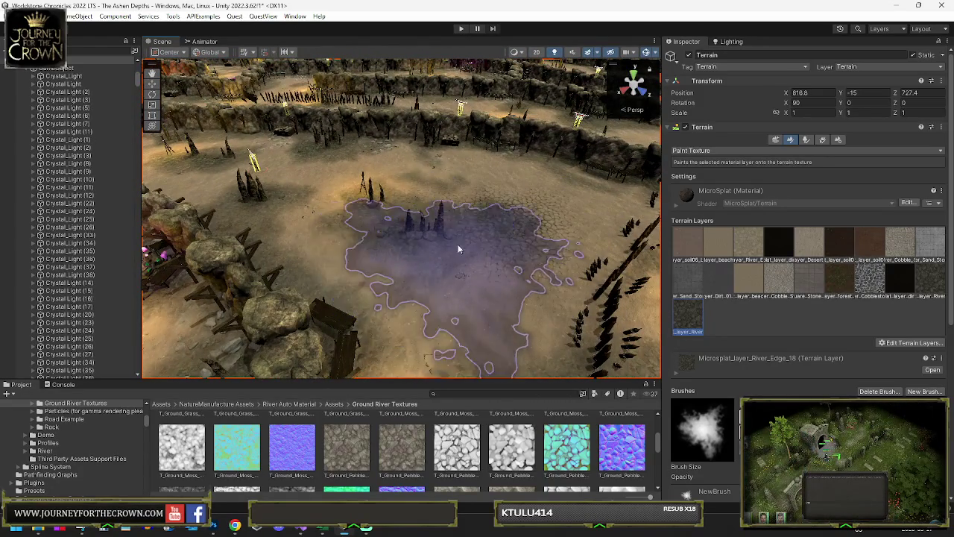
mouse_move(405, 217)
left_mouse_down()
mouse_move(365, 220)
mouse_move(456, 223)
left_mouse_up()
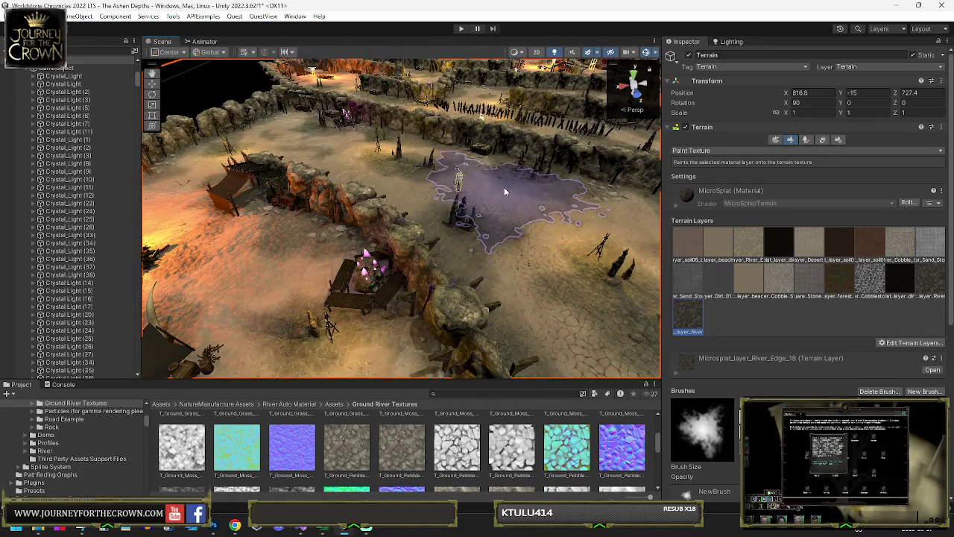
mouse_move(520, 182)
left_mouse_down()
mouse_move(403, 207)
mouse_move(410, 213)
mouse_move(366, 207)
mouse_move(358, 251)
left_mouse_up()
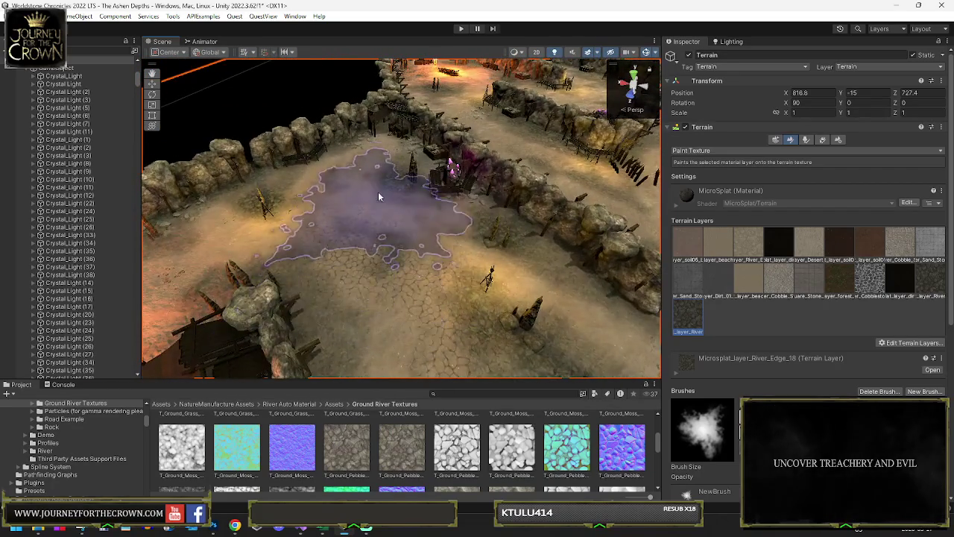
left_click_drag(382, 210, 389, 190)
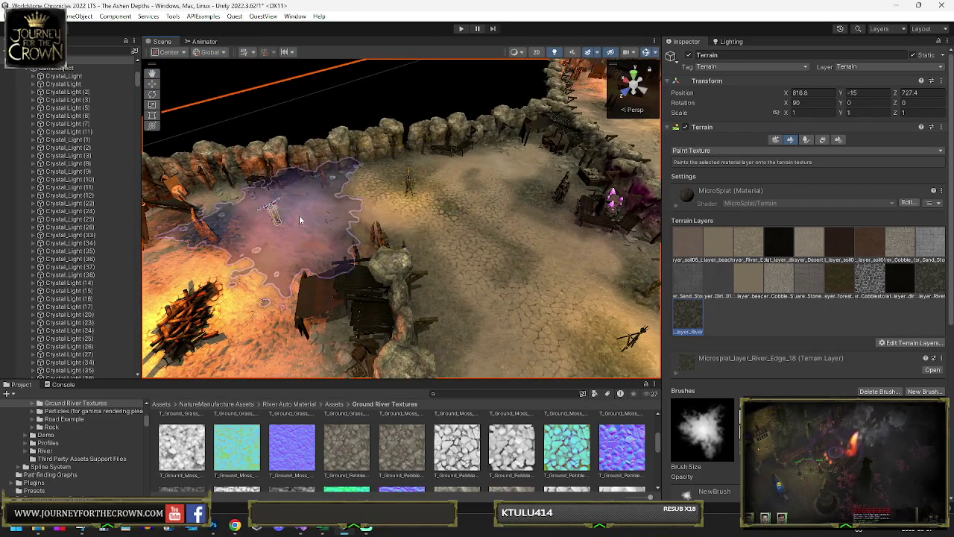
left_click_drag(300, 219, 287, 199)
left_click_drag(278, 253, 514, 211)
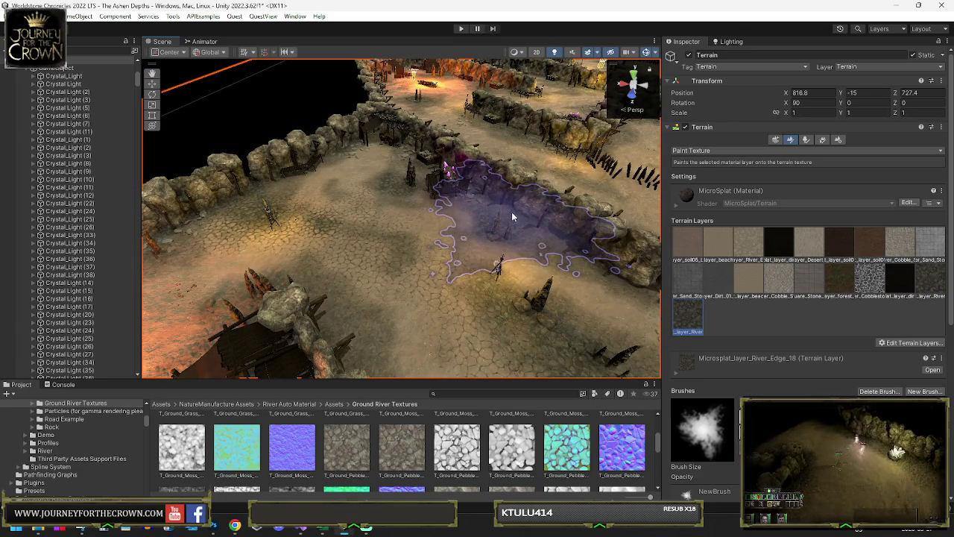
mouse_move(624, 131)
left_mouse_down()
mouse_move(352, 207)
mouse_move(450, 220)
mouse_move(389, 215)
mouse_move(385, 197)
mouse_move(406, 176)
mouse_move(438, 201)
mouse_move(348, 236)
mouse_move(462, 224)
mouse_move(479, 231)
mouse_move(446, 246)
mouse_move(321, 209)
mouse_move(321, 190)
mouse_move(305, 194)
mouse_move(320, 196)
mouse_move(415, 141)
mouse_move(373, 179)
mouse_move(448, 162)
mouse_move(601, 174)
mouse_move(534, 196)
mouse_move(527, 221)
left_mouse_up()
mouse_move(598, 214)
left_mouse_down()
mouse_move(369, 194)
mouse_move(483, 240)
mouse_move(567, 208)
mouse_move(507, 217)
mouse_move(508, 169)
mouse_move(642, 165)
mouse_move(380, 175)
mouse_move(418, 201)
mouse_move(462, 186)
mouse_move(371, 187)
left_mouse_up()
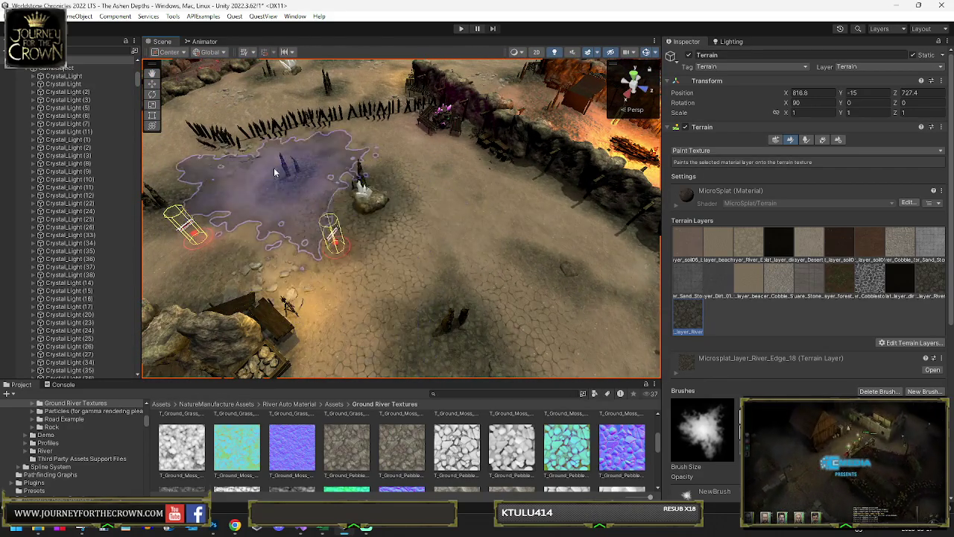
left_click_drag(229, 242, 208, 154)
left_click_drag(436, 183, 487, 180)
mouse_move(486, 180)
left_mouse_down()
mouse_move(511, 187)
mouse_move(408, 170)
left_mouse_up()
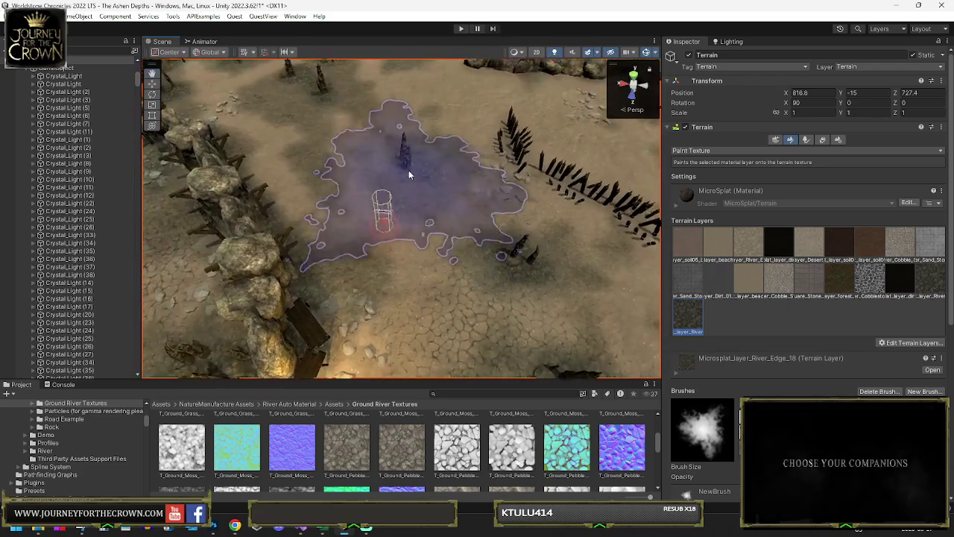
left_click_drag(313, 165, 342, 132)
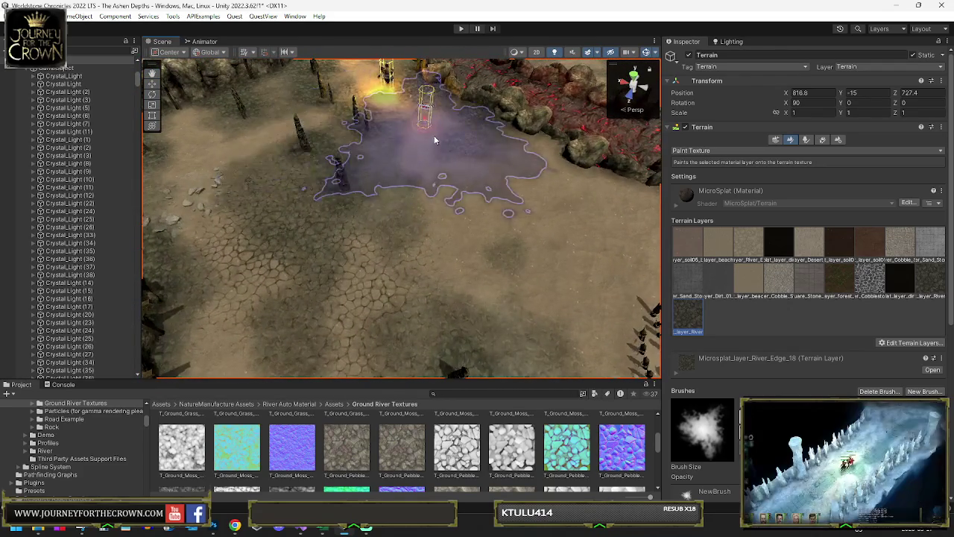
mouse_move(455, 166)
left_mouse_down()
mouse_move(425, 147)
mouse_move(411, 182)
left_mouse_up()
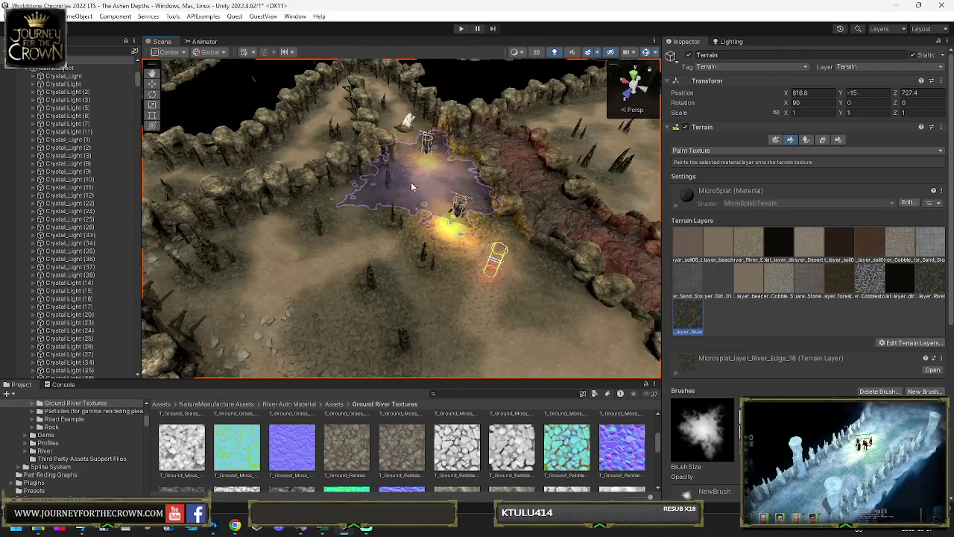
left_click_drag(339, 117, 246, 160, "alt")
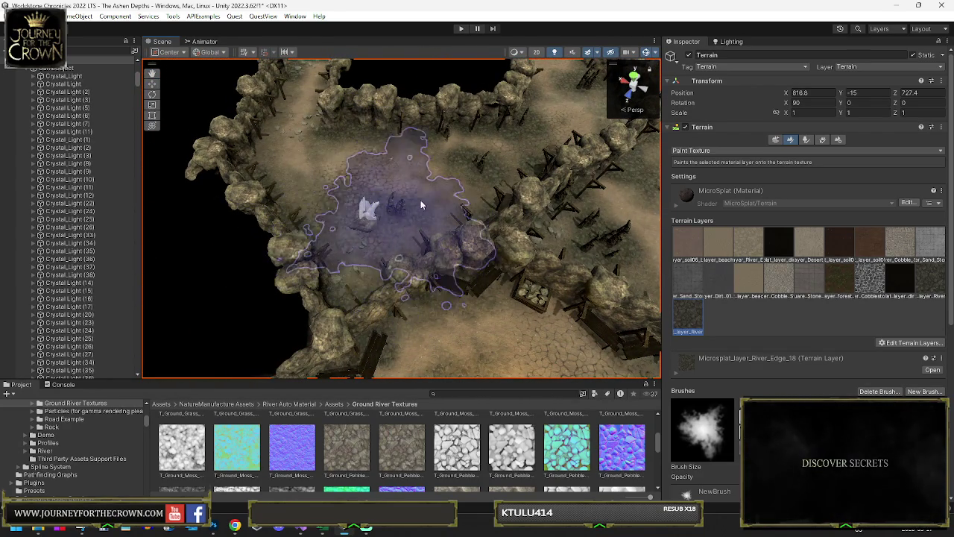
mouse_move(455, 180)
left_mouse_down("alt")
mouse_move(436, 151)
mouse_move(446, 156)
mouse_move(395, 154)
left_mouse_up("alt")
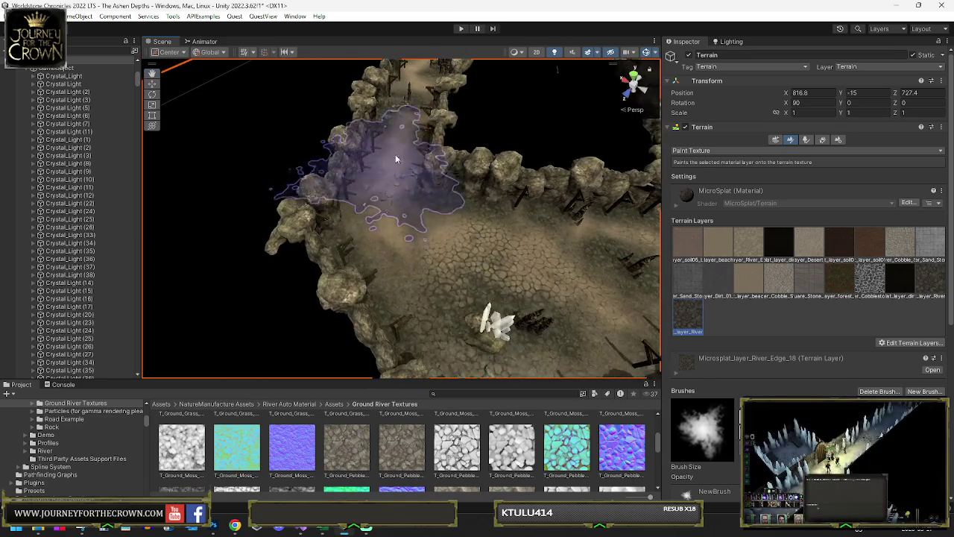
mouse_move(412, 106)
left_mouse_down("alt")
mouse_move(438, 123)
mouse_move(383, 164)
mouse_move(412, 139)
mouse_move(384, 140)
mouse_move(826, 121)
mouse_move(854, 135)
mouse_move(746, 156)
mouse_move(341, 174)
mouse_move(359, 214)
left_mouse_up("alt")
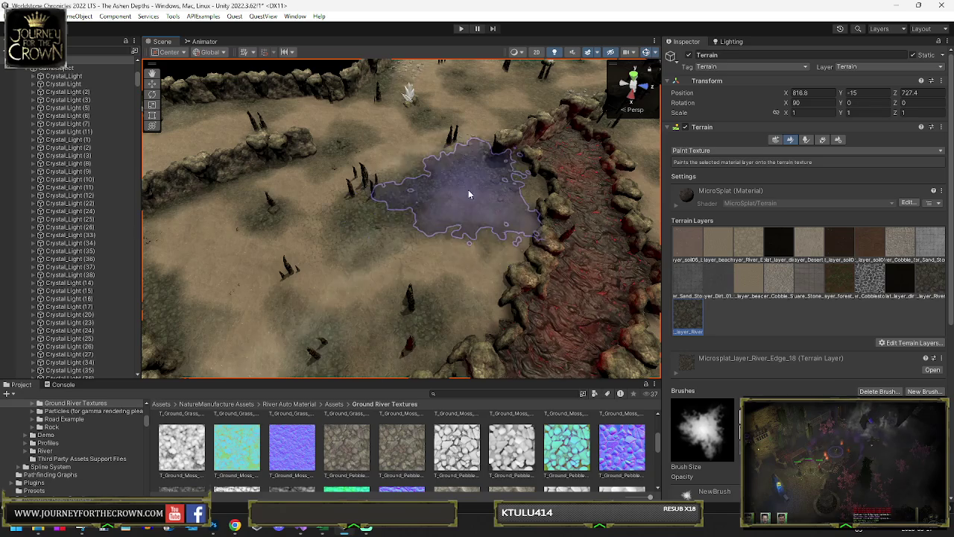
mouse_move(485, 214)
left_mouse_down("alt")
mouse_move(432, 240)
mouse_move(390, 239)
left_mouse_up("alt")
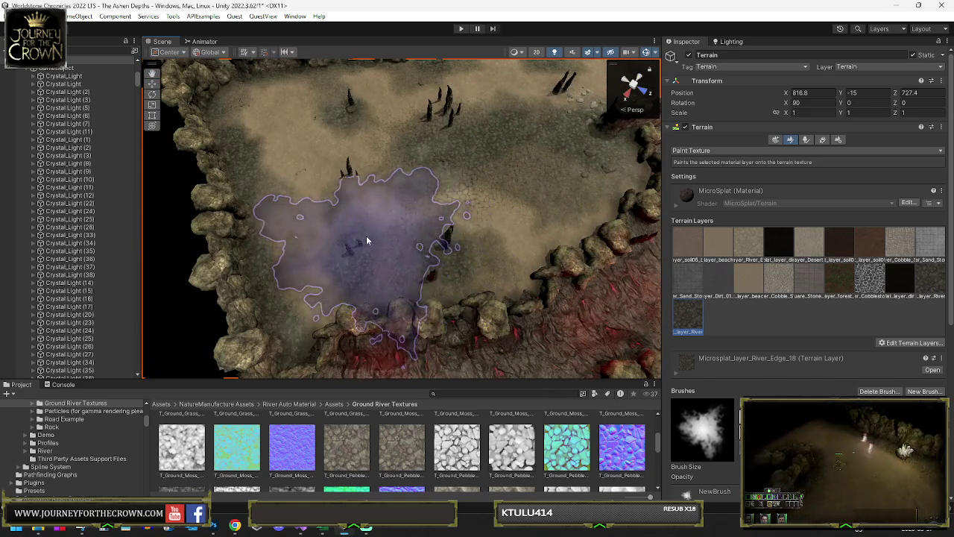
mouse_move(355, 128)
left_mouse_down("alt")
mouse_move(403, 142)
mouse_move(361, 136)
left_mouse_up("alt")
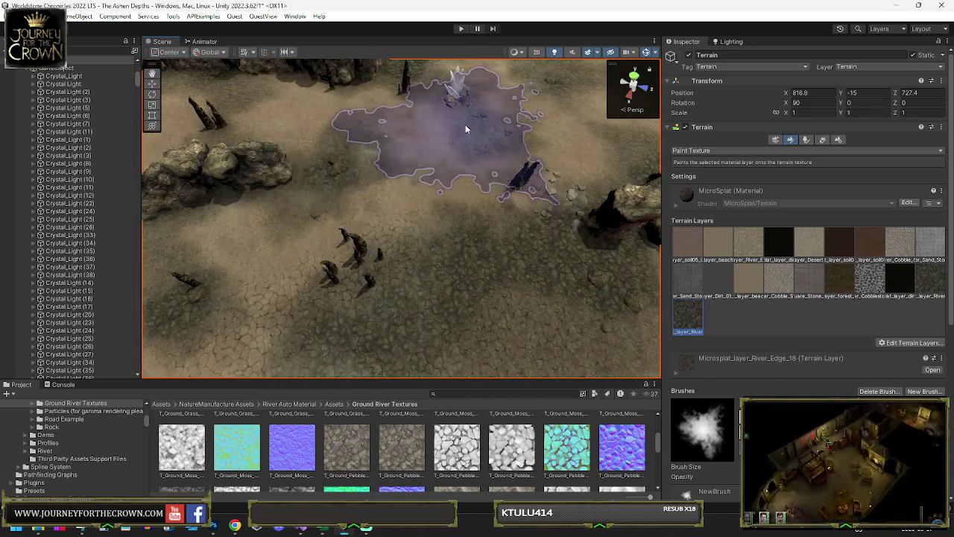
mouse_move(491, 145)
left_mouse_down("alt")
mouse_move(522, 149)
mouse_move(350, 184)
left_mouse_up("alt")
left_click_drag(428, 191, 489, 196, "alt")
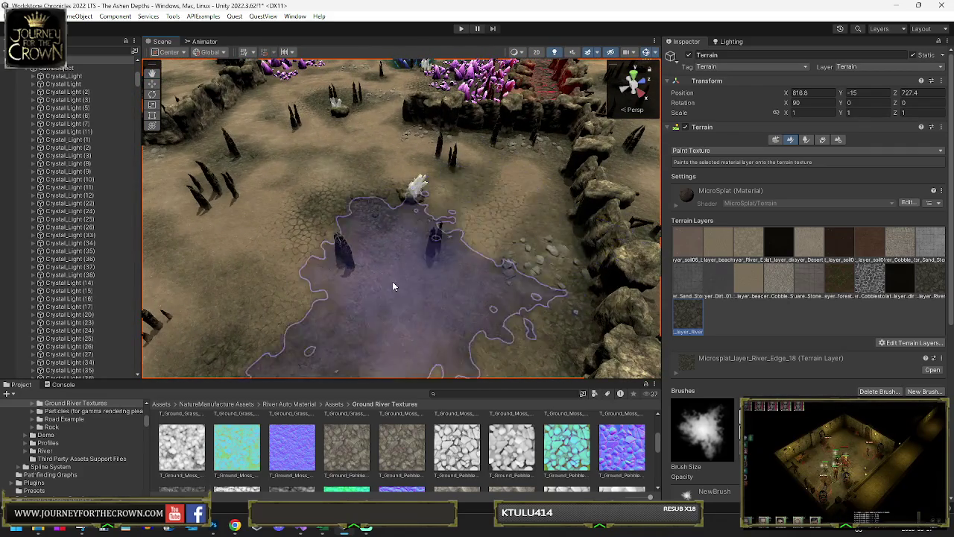
mouse_move(418, 276)
left_mouse_down("alt")
mouse_move(410, 225)
mouse_move(455, 220)
mouse_move(419, 234)
mouse_move(532, 233)
mouse_move(377, 215)
left_mouse_up("alt")
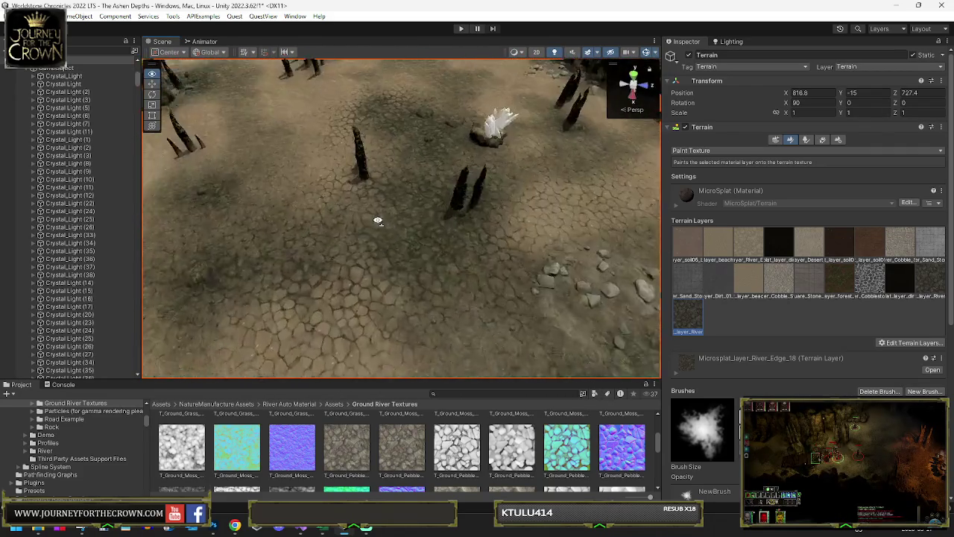
mouse_move(455, 222)
left_mouse_down("alt")
mouse_move(418, 174)
mouse_move(426, 196)
mouse_move(404, 260)
left_mouse_up("alt")
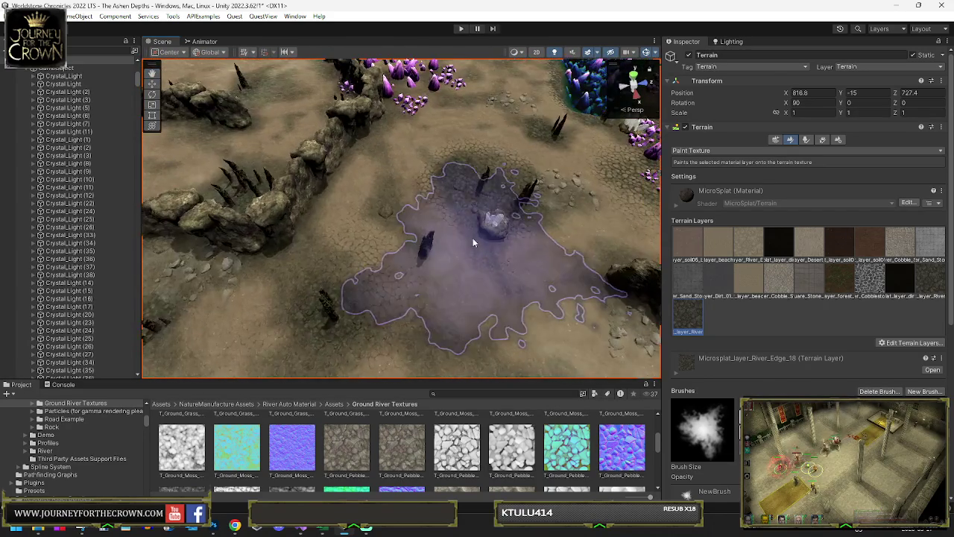
mouse_move(563, 221)
left_mouse_down("alt")
mouse_move(323, 208)
mouse_move(320, 170)
mouse_move(346, 198)
mouse_move(390, 183)
mouse_move(426, 207)
mouse_move(430, 236)
left_mouse_up("alt")
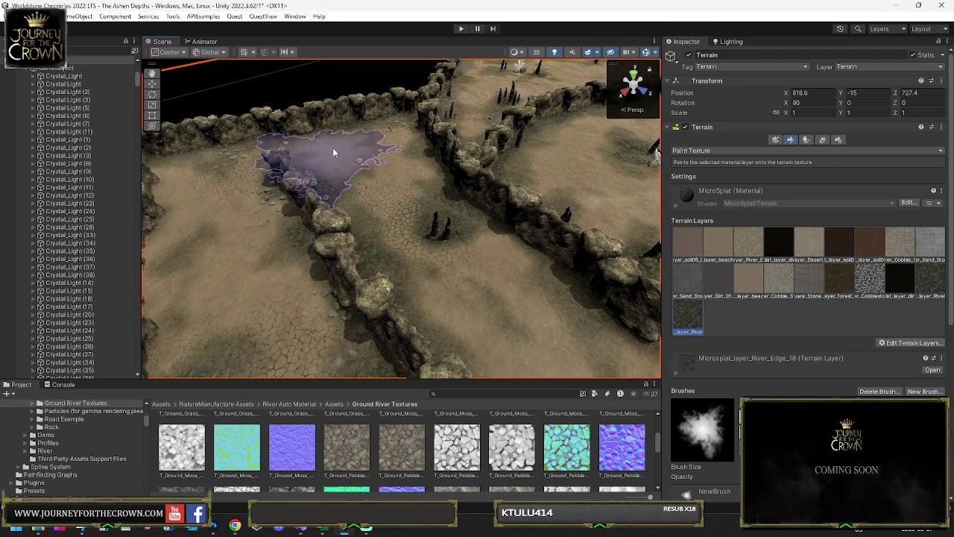
mouse_move(394, 212)
left_mouse_down("alt")
mouse_move(556, 224)
mouse_move(462, 244)
mouse_move(468, 216)
mouse_move(444, 218)
left_mouse_up("alt")
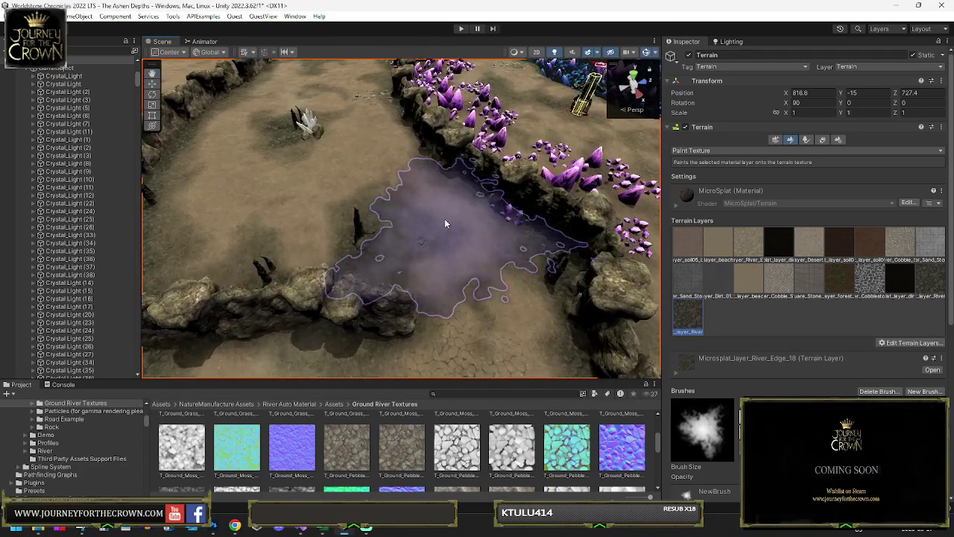
mouse_move(328, 227)
left_mouse_down("alt")
mouse_move(366, 220)
mouse_move(360, 203)
left_mouse_up("alt")
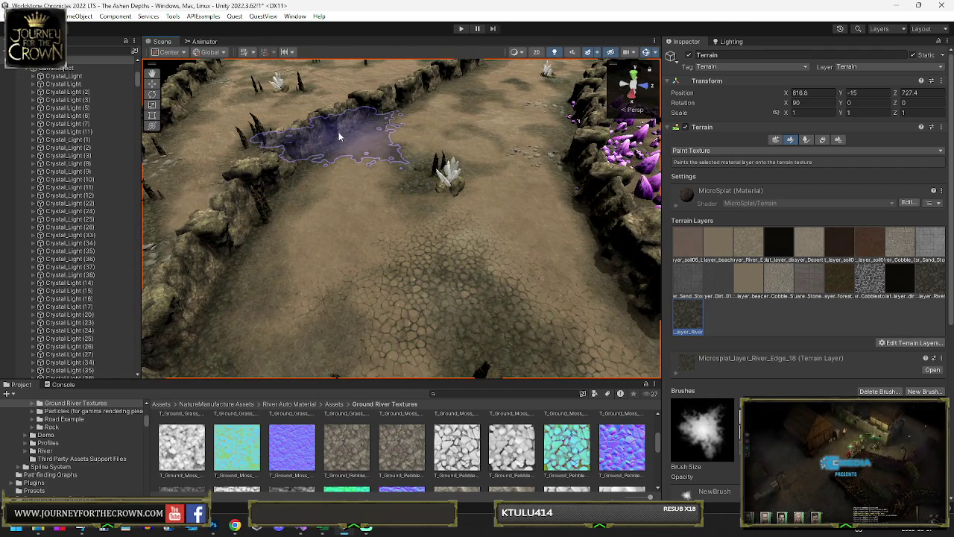
mouse_move(441, 159)
left_mouse_down("alt")
mouse_move(425, 179)
mouse_move(425, 161)
mouse_move(443, 154)
mouse_move(357, 169)
mouse_move(417, 143)
mouse_move(420, 132)
mouse_move(477, 185)
mouse_move(474, 156)
mouse_move(459, 148)
mouse_move(481, 187)
left_mouse_up("alt")
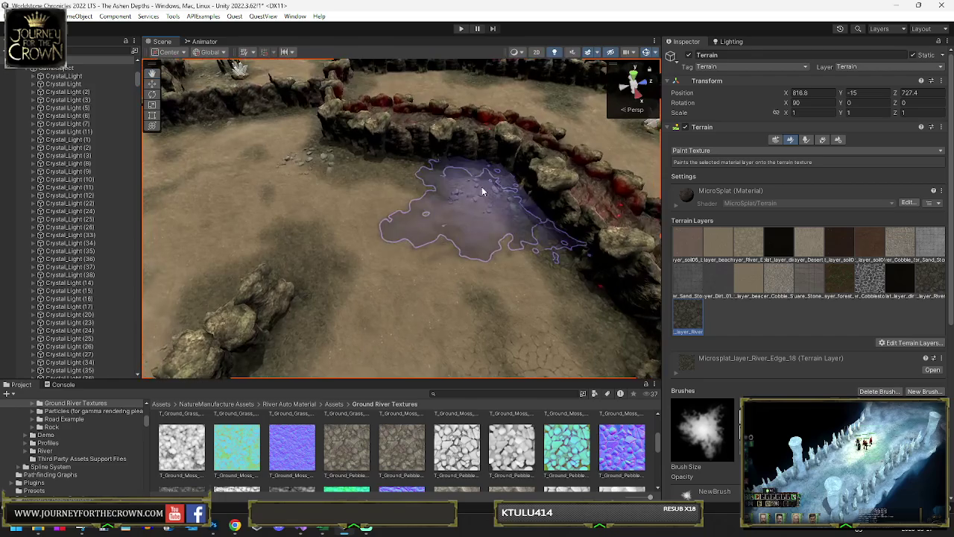
mouse_move(278, 166)
left_mouse_down("alt")
mouse_move(257, 163)
mouse_move(285, 220)
left_mouse_up("alt")
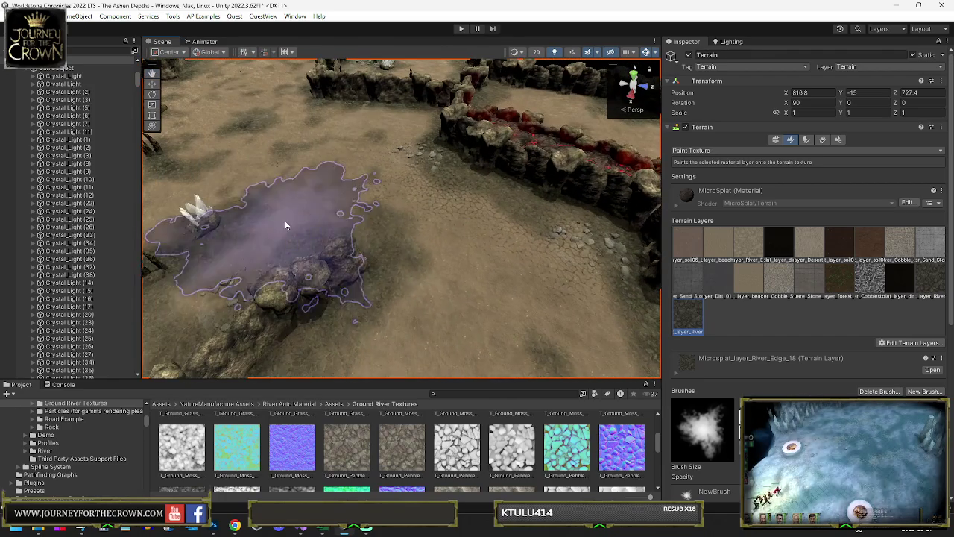
mouse_move(340, 320)
left_mouse_down()
mouse_move(252, 241)
mouse_move(359, 201)
left_mouse_up()
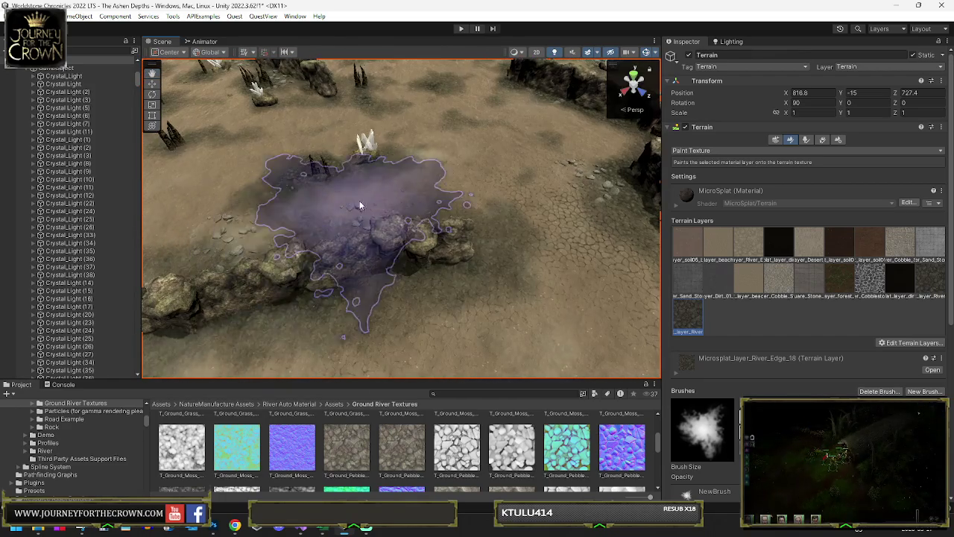
mouse_move(425, 171)
left_mouse_down("alt")
mouse_move(431, 164)
mouse_move(402, 184)
left_mouse_up("alt")
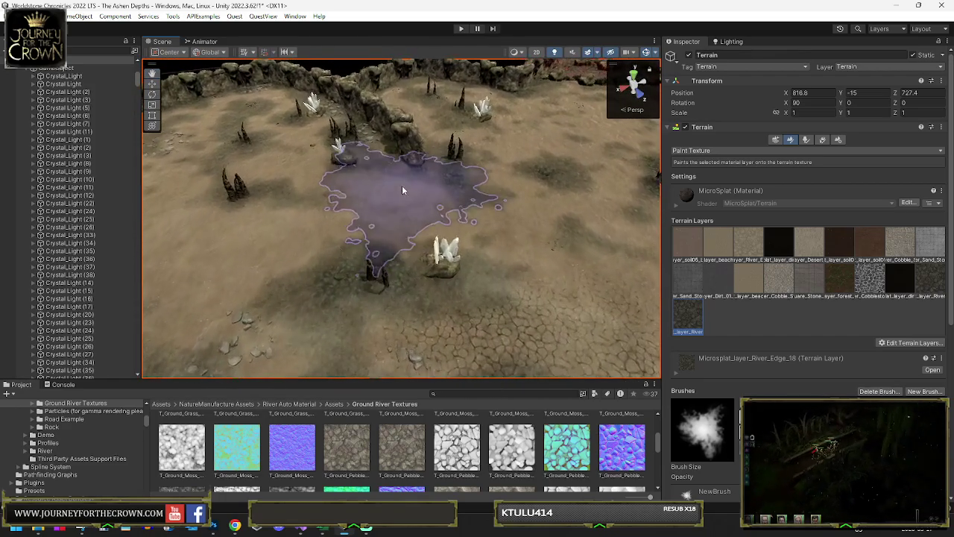
left_click_drag(500, 209, 320, 160, "alt")
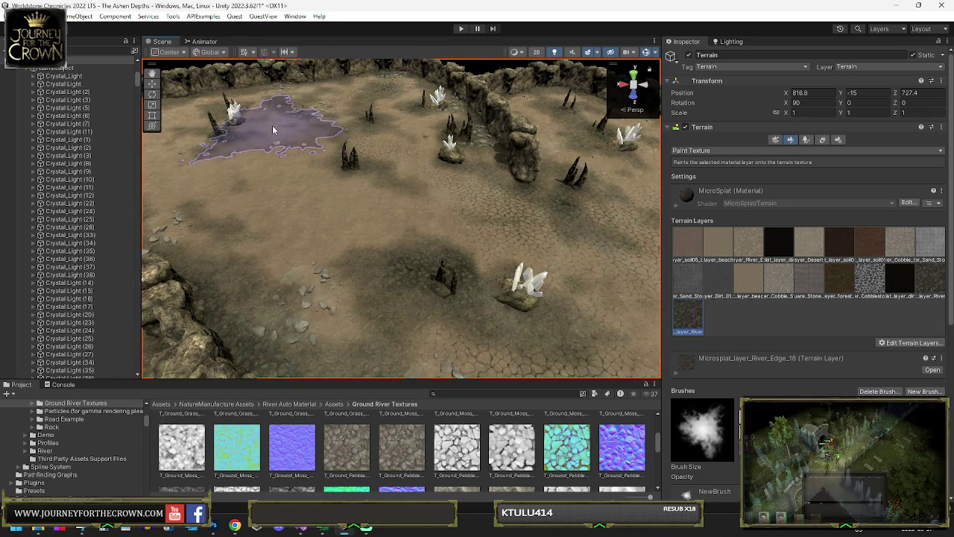
mouse_move(228, 208)
left_mouse_down("alt")
mouse_move(332, 188)
mouse_move(292, 102)
mouse_move(336, 187)
left_mouse_up("alt")
- Orbit across the rock walls and paint a River_Edge_18 patch onto a cave floor
mouse_move(371, 245)
left_mouse_down("alt")
mouse_move(411, 259)
mouse_move(357, 244)
mouse_move(588, 211)
mouse_move(435, 202)
left_mouse_up("alt")
mouse_move(365, 214)
left_mouse_down("alt")
mouse_move(517, 257)
mouse_move(410, 240)
mouse_move(368, 218)
mouse_move(294, 263)
left_mouse_up("alt")
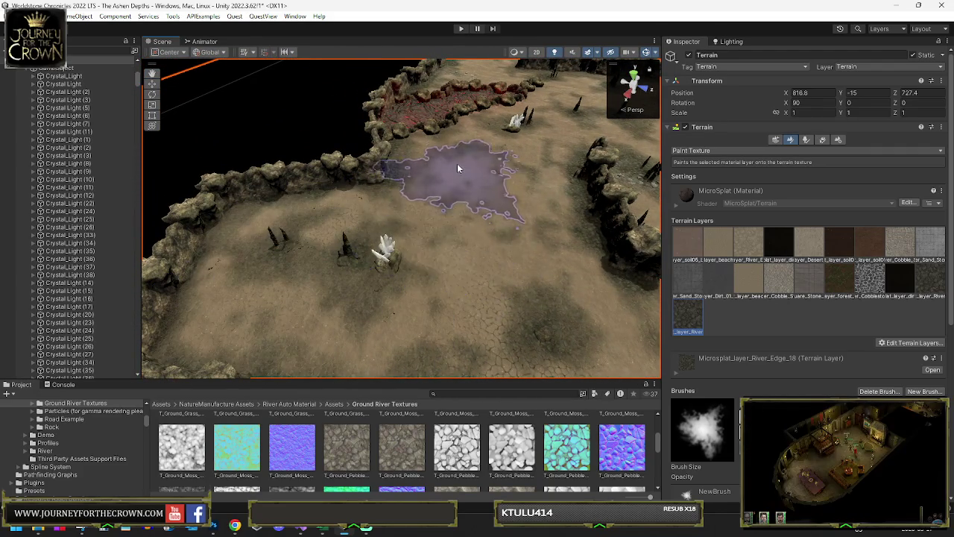
mouse_move(517, 219)
left_mouse_down("alt")
mouse_move(581, 213)
mouse_move(502, 220)
left_mouse_up("alt")
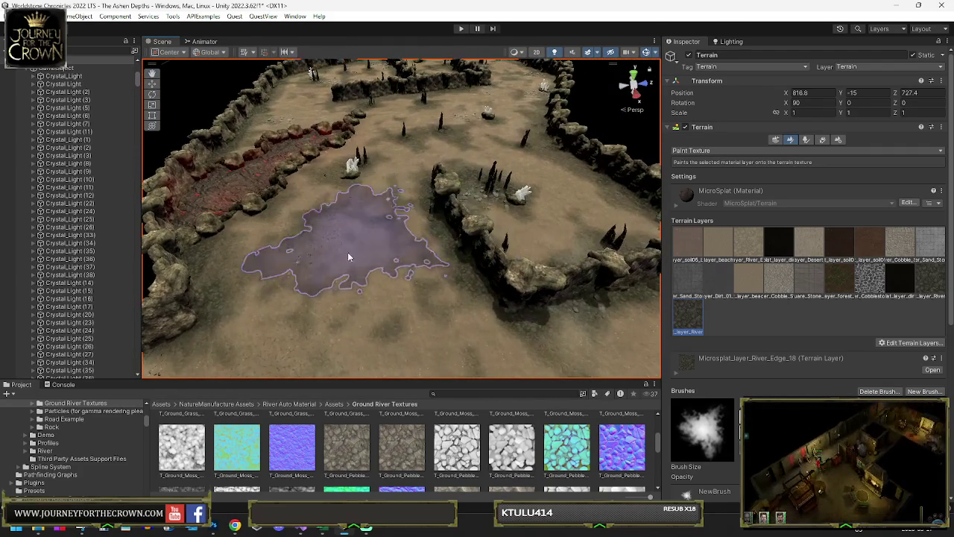
left_click_drag(380, 315, 525, 220, "alt")
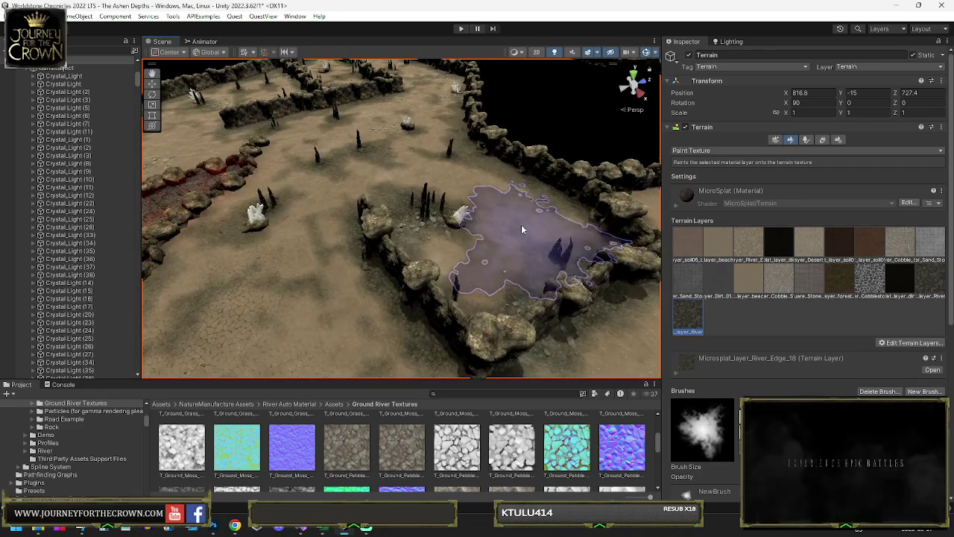
mouse_move(451, 175)
left_mouse_down("alt")
mouse_move(427, 207)
mouse_move(405, 184)
left_mouse_up("alt")
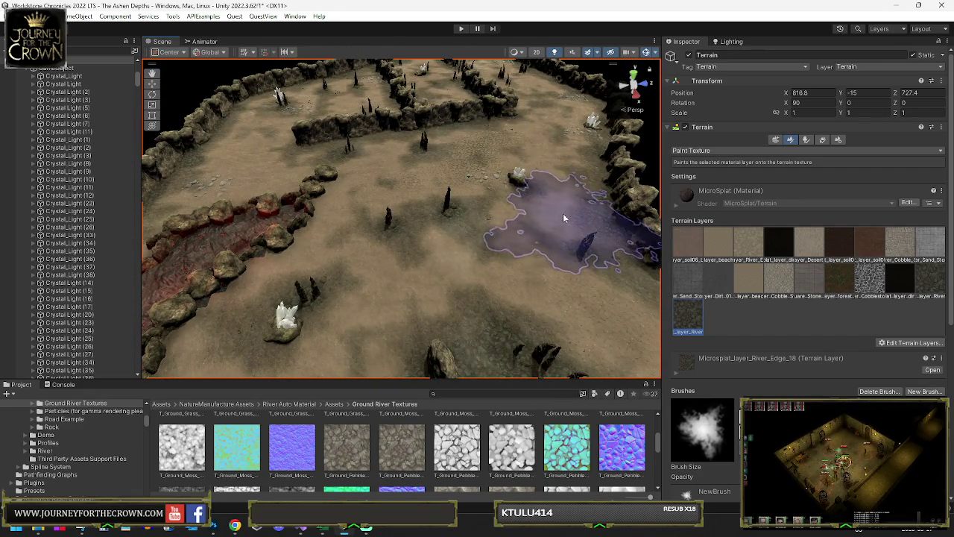
mouse_move(390, 213)
left_mouse_down("alt")
mouse_move(365, 218)
mouse_move(432, 228)
mouse_move(462, 246)
left_mouse_up("alt")
left_click_drag(262, 277, 242, 257, "alt")
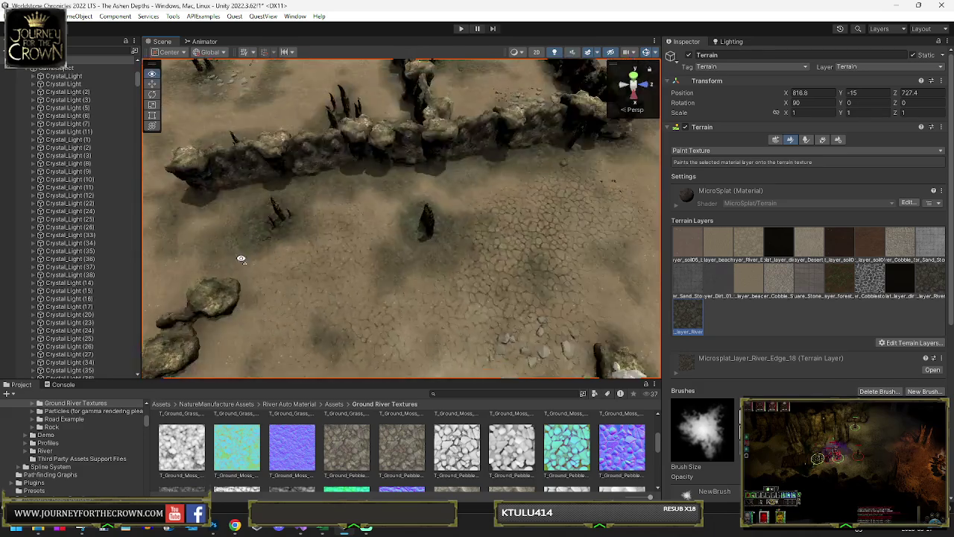
mouse_move(316, 166)
left_mouse_down("alt")
mouse_move(286, 126)
mouse_move(266, 173)
left_mouse_up("alt")
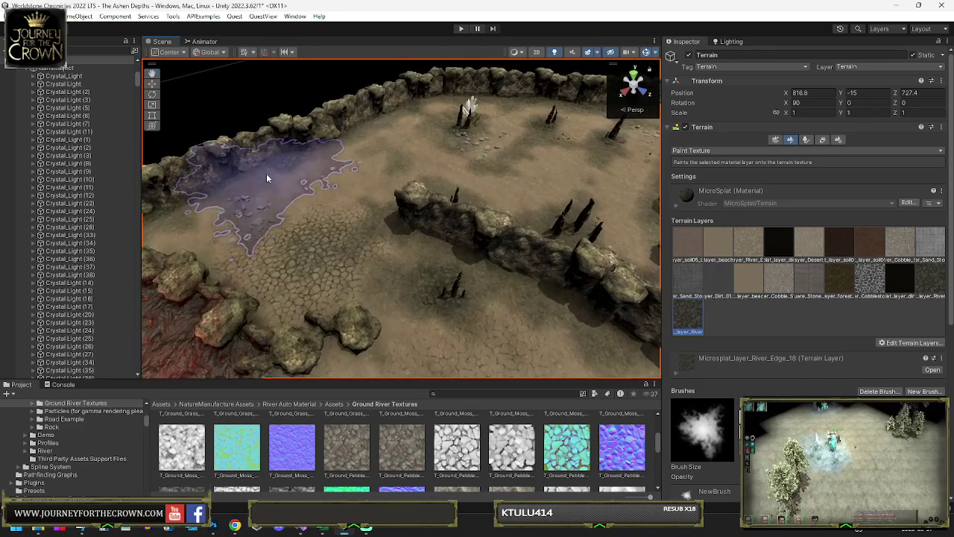
mouse_move(512, 163)
left_mouse_down("alt")
mouse_move(468, 185)
mouse_move(520, 181)
left_mouse_up("alt")
scroll(511, 198, "up", 5)
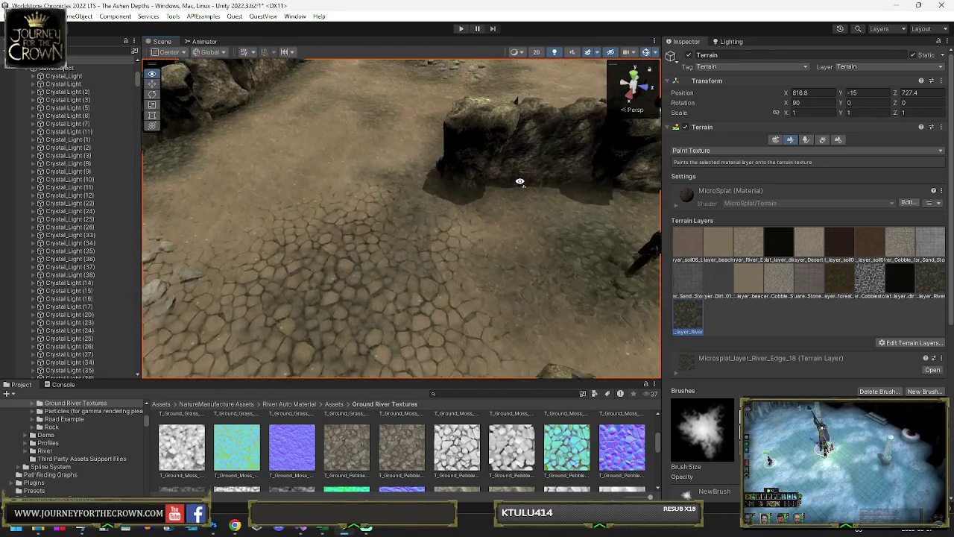
scroll(520, 181, "down", 5)
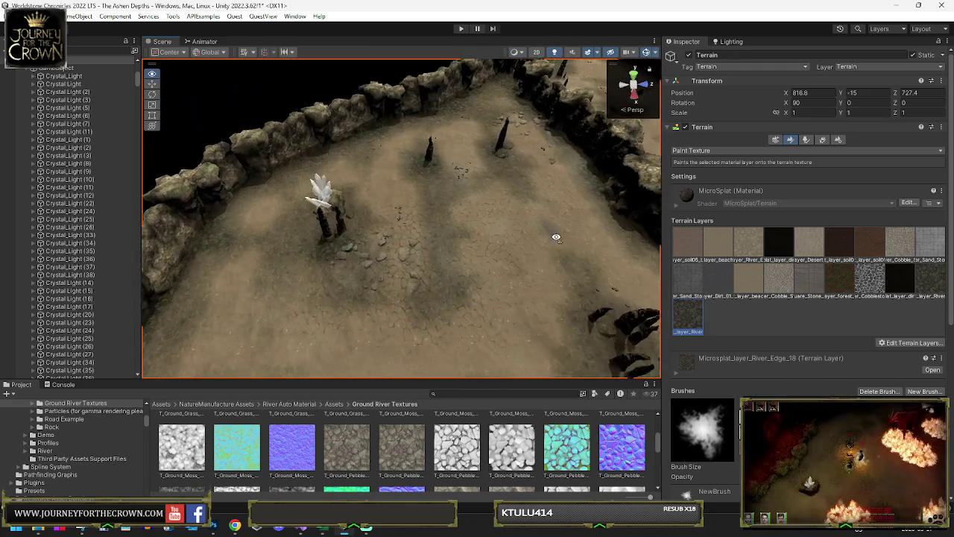
mouse_move(555, 236)
left_mouse_down("alt")
mouse_move(417, 224)
mouse_move(522, 242)
mouse_move(451, 256)
left_mouse_up("alt")
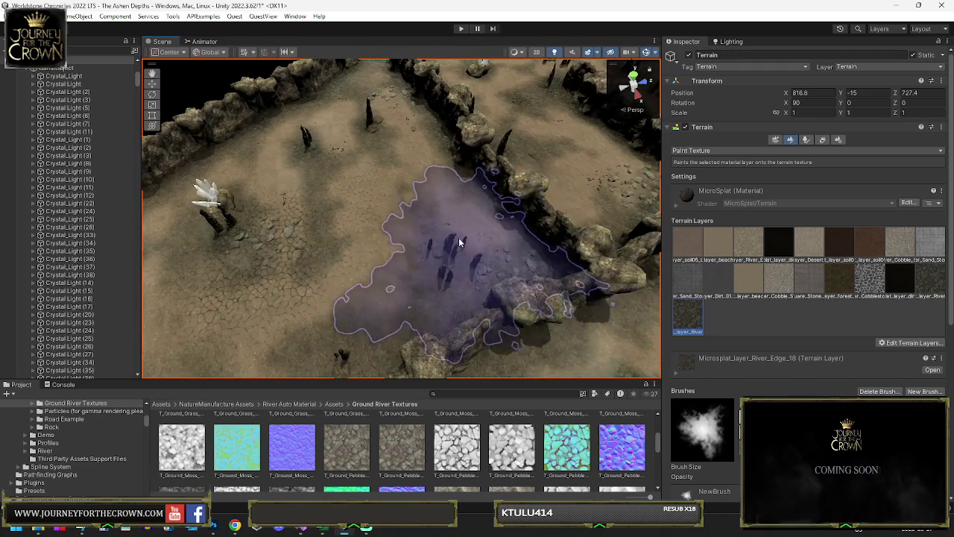
- Orbit over the walled terrain and cliff-edged floor, turning toward the lava river
left_click_drag(426, 135, 511, 197, "alt")
mouse_move(383, 145)
left_mouse_down("alt")
mouse_move(366, 139)
mouse_move(384, 169)
mouse_move(448, 128)
left_mouse_up("alt")
mouse_move(494, 169)
left_mouse_down("alt")
mouse_move(477, 164)
mouse_move(485, 137)
mouse_move(499, 219)
mouse_move(199, 178)
mouse_move(347, 225)
mouse_move(345, 233)
left_mouse_up("alt")
scroll(348, 221, "down", 3)
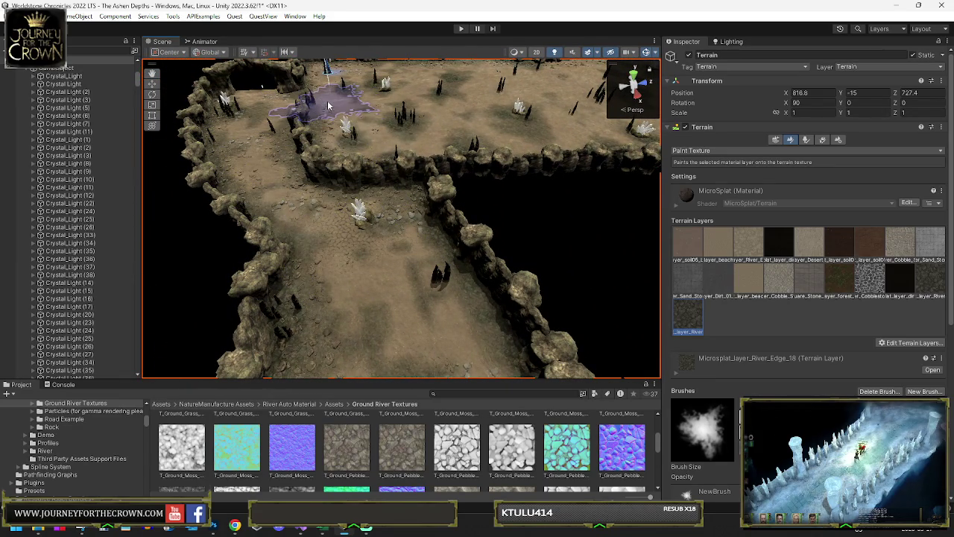
mouse_move(380, 259)
left_mouse_down()
mouse_move(391, 223)
mouse_move(396, 235)
mouse_move(429, 179)
mouse_move(350, 187)
mouse_move(501, 181)
mouse_move(389, 196)
mouse_move(530, 186)
mouse_move(424, 189)
left_mouse_up()
mouse_move(375, 214)
left_mouse_down()
mouse_move(320, 210)
mouse_move(408, 190)
mouse_move(412, 175)
left_mouse_up()
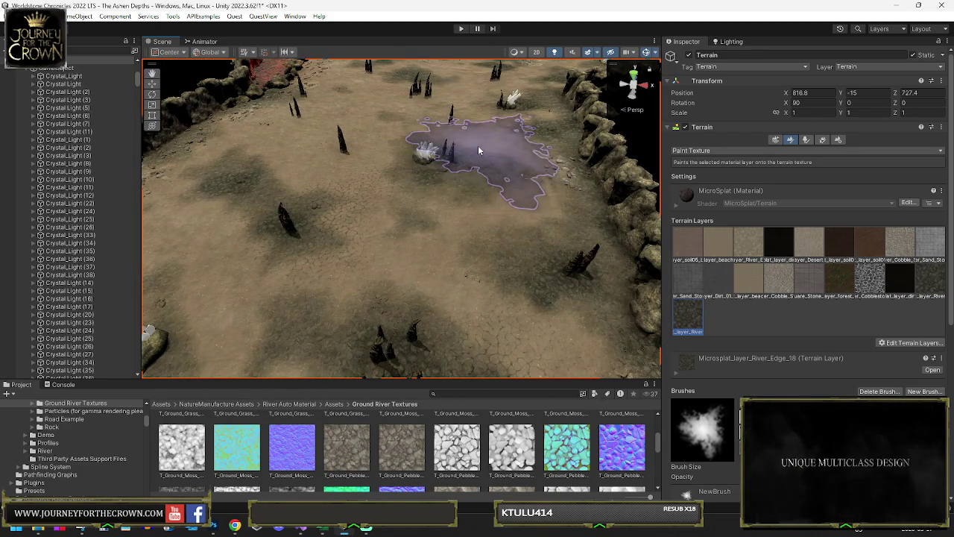
mouse_move(462, 201)
left_mouse_down()
mouse_move(419, 195)
mouse_move(445, 192)
mouse_move(365, 211)
mouse_move(357, 228)
mouse_move(328, 218)
mouse_move(483, 170)
mouse_move(423, 204)
mouse_move(471, 173)
mouse_move(462, 195)
mouse_move(302, 215)
mouse_move(363, 203)
mouse_move(325, 204)
left_mouse_up()
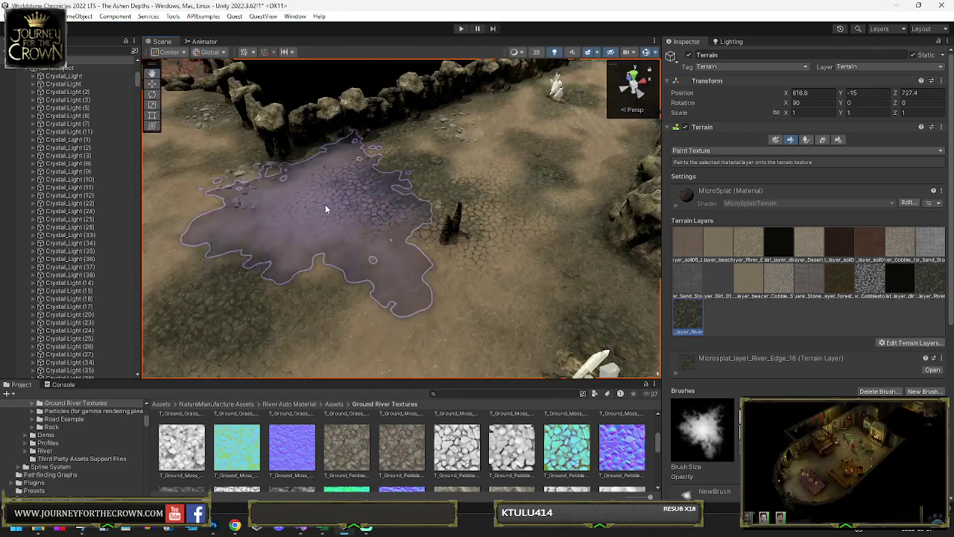
mouse_move(389, 186)
left_mouse_down()
mouse_move(323, 186)
mouse_move(391, 192)
left_mouse_up()
mouse_move(418, 149)
left_mouse_down()
mouse_move(432, 167)
mouse_move(370, 156)
mouse_move(371, 136)
left_mouse_up()
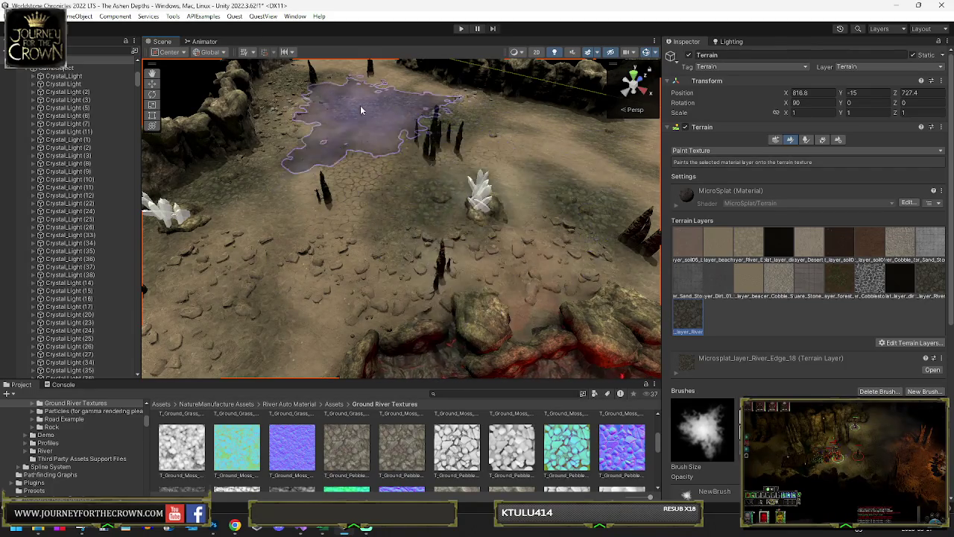
mouse_move(298, 117)
left_mouse_down()
mouse_move(474, 149)
mouse_move(403, 146)
mouse_move(422, 148)
mouse_move(370, 162)
mouse_move(405, 156)
mouse_move(403, 141)
mouse_move(396, 176)
mouse_move(376, 152)
mouse_move(357, 156)
mouse_move(417, 150)
mouse_move(524, 103)
mouse_move(472, 116)
mouse_move(518, 123)
mouse_move(451, 143)
mouse_move(519, 132)
mouse_move(537, 160)
mouse_move(466, 167)
left_mouse_up()
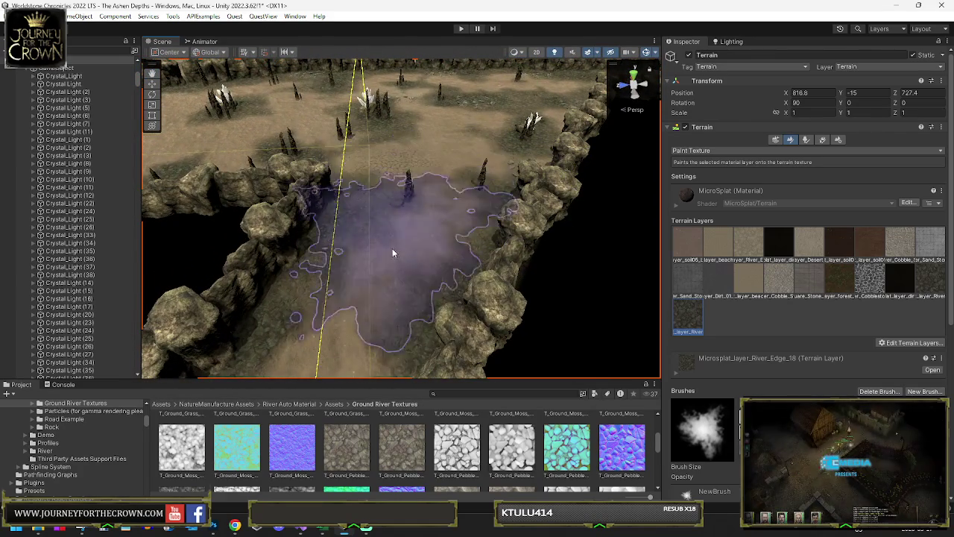
mouse_move(447, 112)
left_mouse_down()
mouse_move(431, 199)
mouse_move(288, 127)
mouse_move(298, 117)
mouse_move(289, 155)
mouse_move(316, 148)
mouse_move(325, 116)
mouse_move(337, 132)
left_mouse_up()
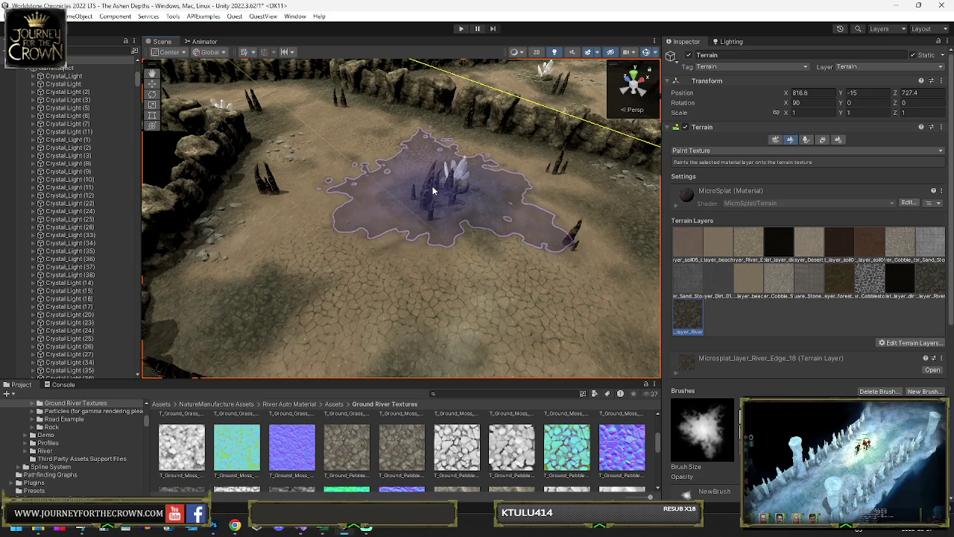
mouse_move(429, 172)
left_mouse_down()
mouse_move(761, 178)
mouse_move(467, 158)
left_mouse_up()
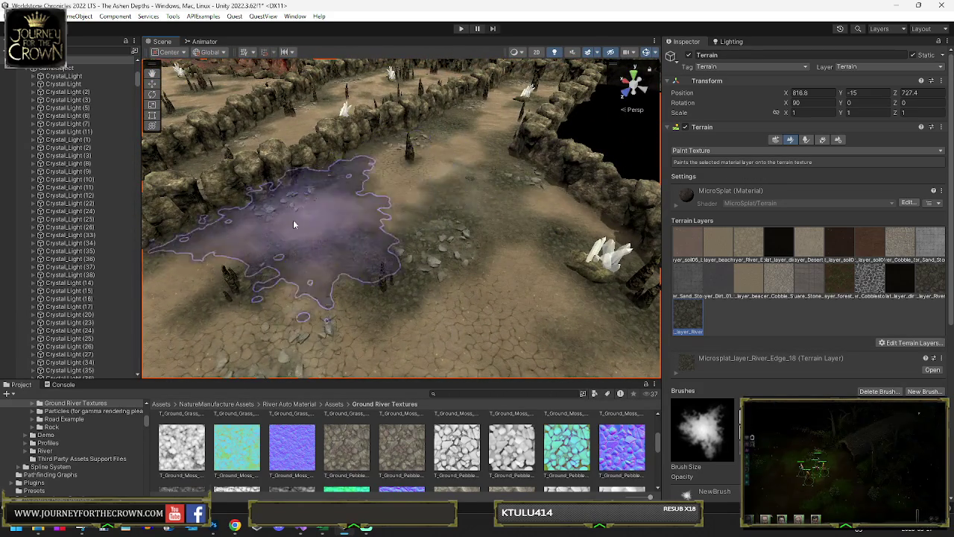
- Paint another River_Edge_18 stroke on a walled floor section, orbiting around the crystal and pool
mouse_move(244, 247)
left_mouse_down()
mouse_move(450, 202)
mouse_move(452, 192)
mouse_move(433, 207)
mouse_move(432, 150)
mouse_move(463, 117)
mouse_move(382, 128)
mouse_move(432, 142)
mouse_move(409, 178)
mouse_move(346, 197)
mouse_move(319, 174)
mouse_move(361, 114)
mouse_move(222, 212)
mouse_move(329, 222)
mouse_move(265, 175)
mouse_move(297, 152)
mouse_move(324, 234)
left_mouse_up()
mouse_move(463, 232)
left_mouse_down()
mouse_move(511, 228)
mouse_move(483, 180)
left_mouse_up()
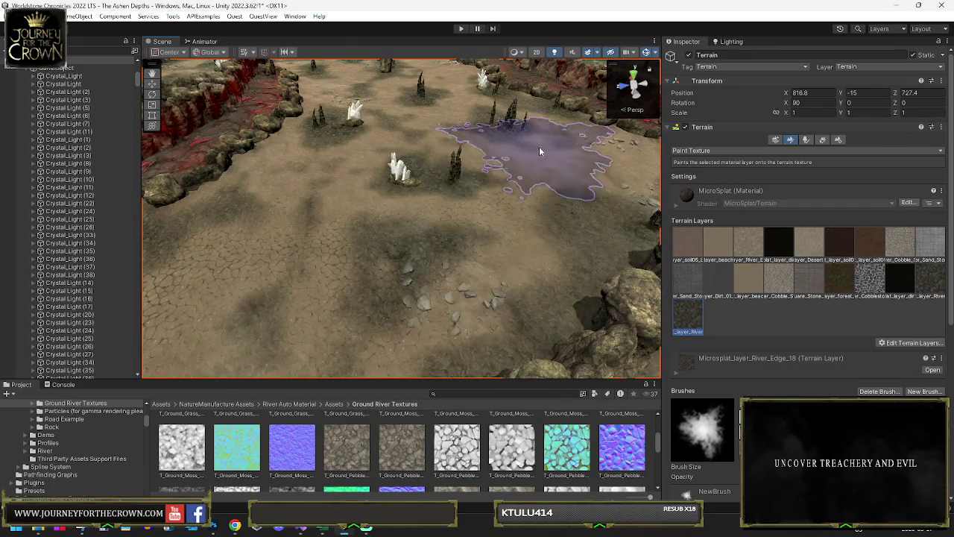
left_click_drag(514, 142, 566, 172)
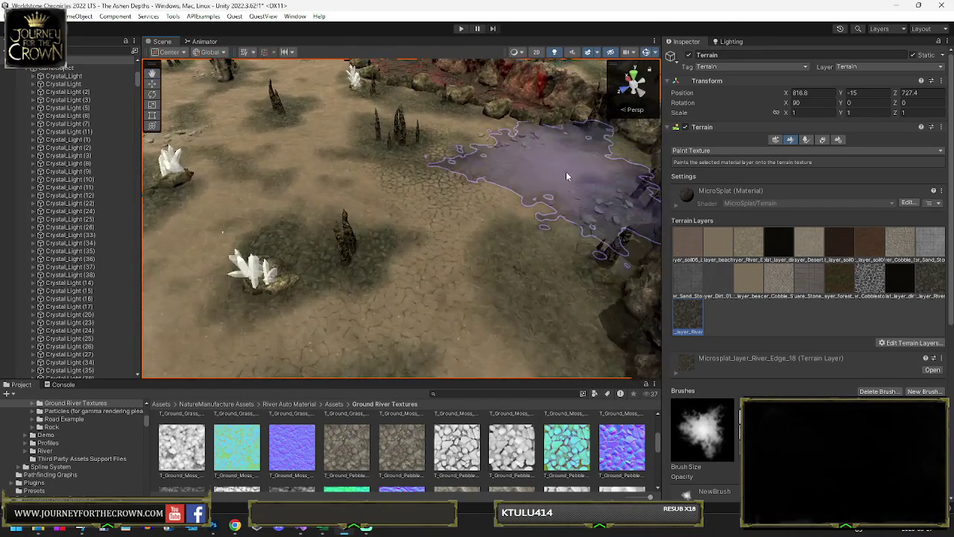
mouse_move(278, 179)
left_mouse_down()
mouse_move(292, 189)
mouse_move(355, 171)
mouse_move(442, 181)
mouse_move(429, 177)
mouse_move(395, 216)
left_mouse_up()
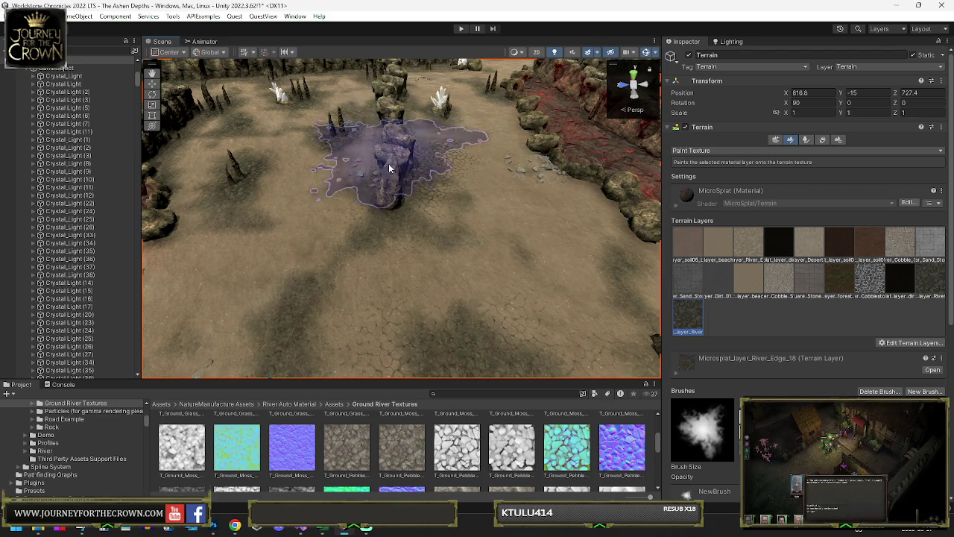
mouse_move(419, 219)
left_mouse_down()
mouse_move(339, 220)
mouse_move(341, 213)
mouse_move(360, 241)
left_mouse_up()
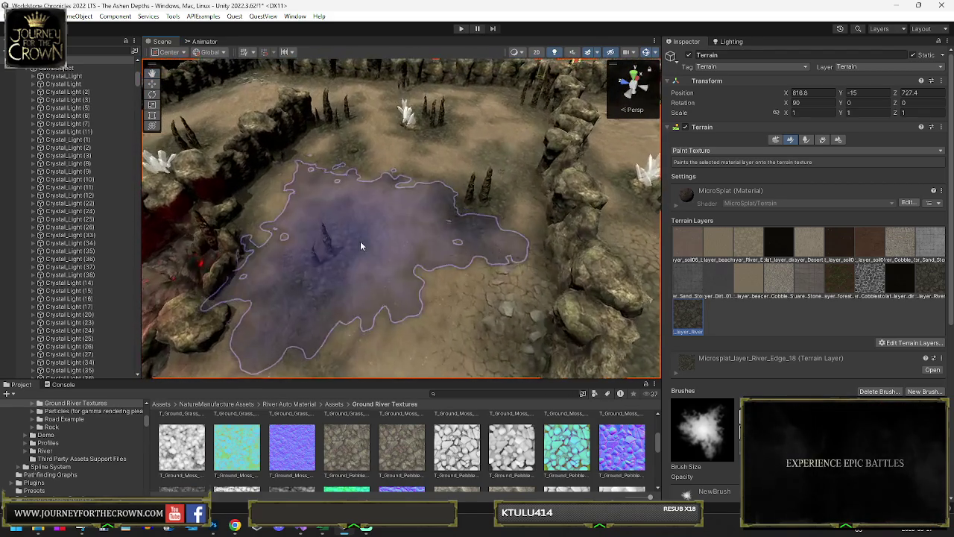
mouse_move(446, 139)
left_mouse_down()
mouse_move(414, 160)
mouse_move(425, 170)
mouse_move(441, 159)
left_mouse_up()
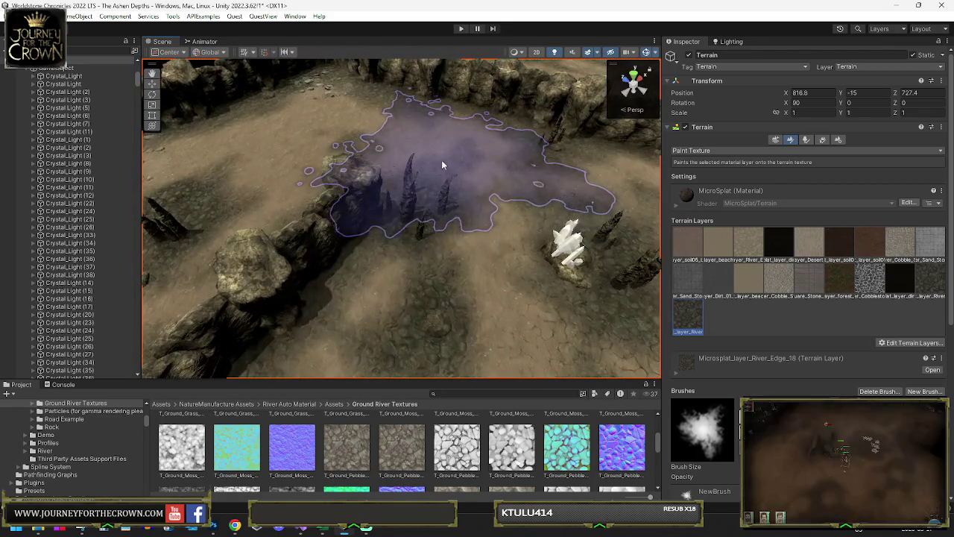
scroll(415, 281, "up", 3)
left_click_drag(411, 280, 330, 229)
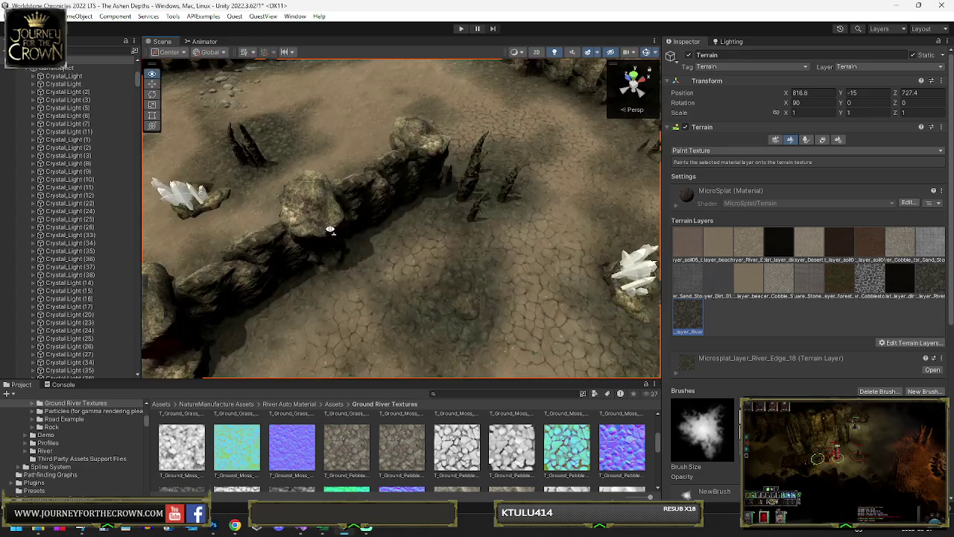
mouse_move(334, 143)
left_mouse_down()
mouse_move(213, 125)
mouse_move(336, 154)
mouse_move(242, 151)
mouse_move(243, 137)
left_mouse_up()
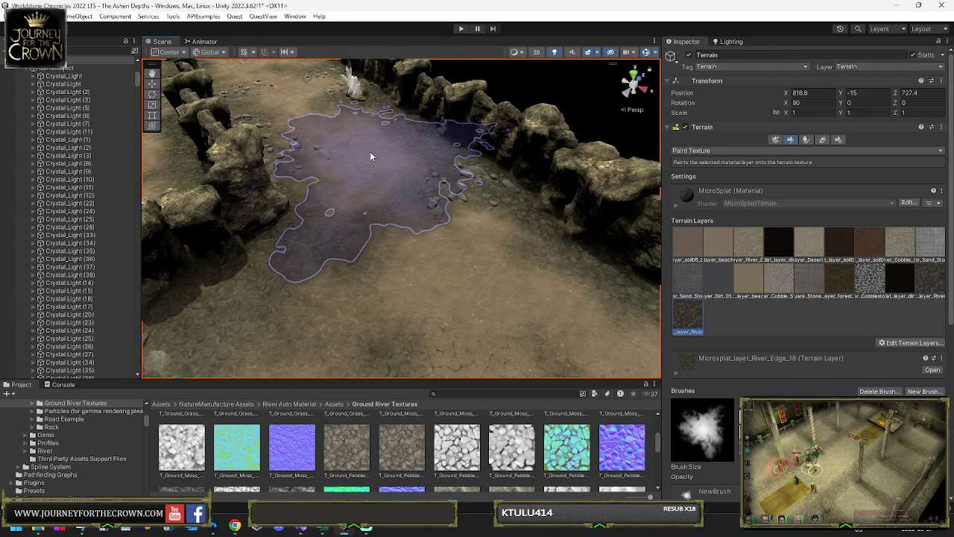
mouse_move(428, 157)
left_mouse_down()
mouse_move(350, 161)
mouse_move(411, 181)
mouse_move(396, 262)
left_mouse_up()
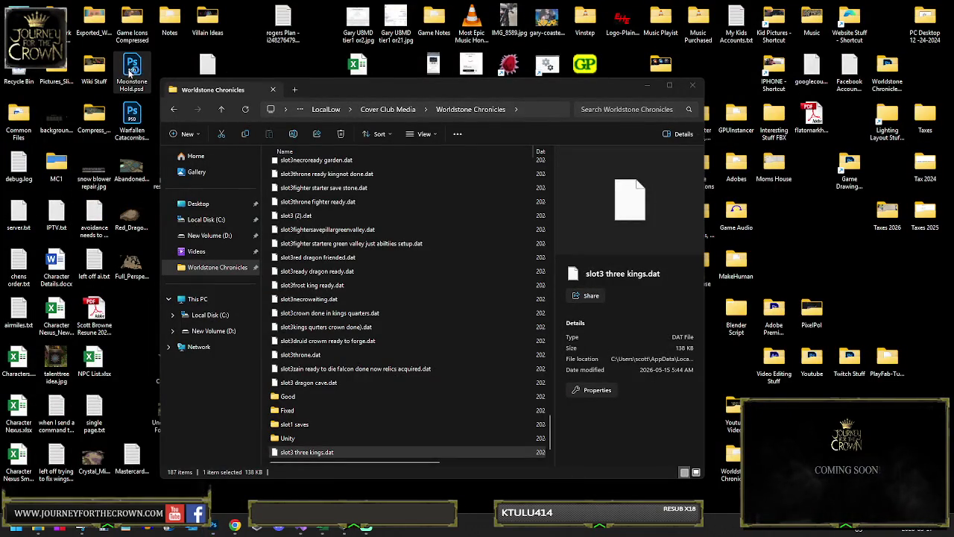
- Restore and maximize Photoshop, view the Warfallen Catacombs.psd tab, then minimize Photoshop
left_click(214, 526)
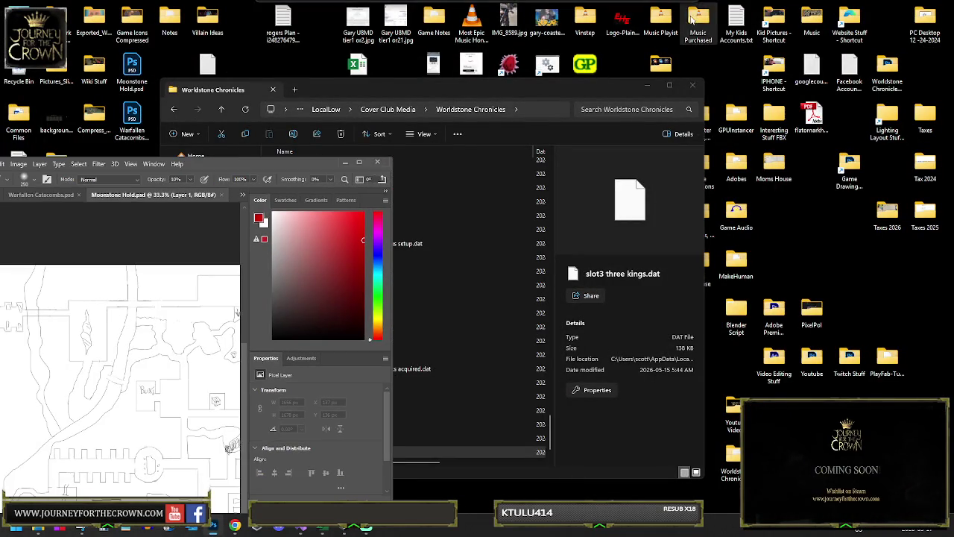
left_click(358, 162)
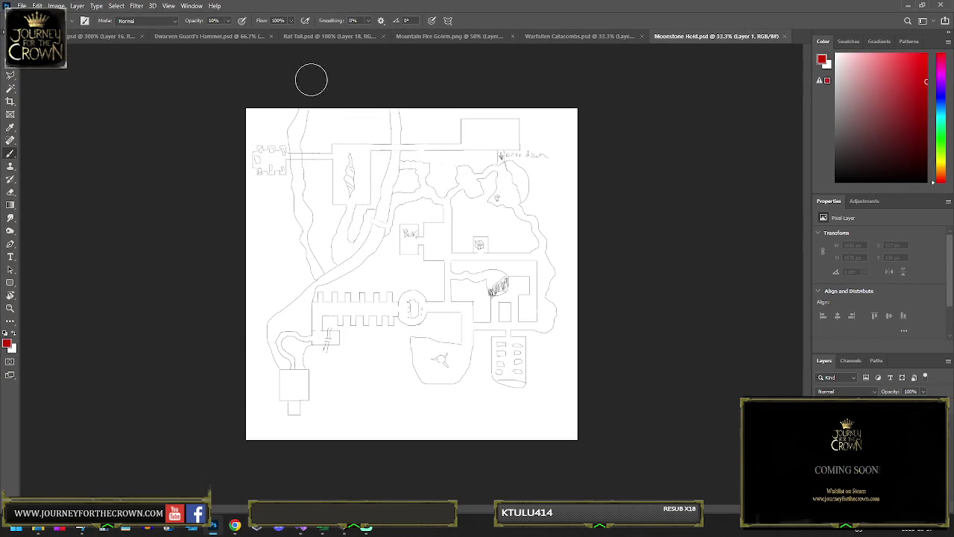
left_click(576, 41)
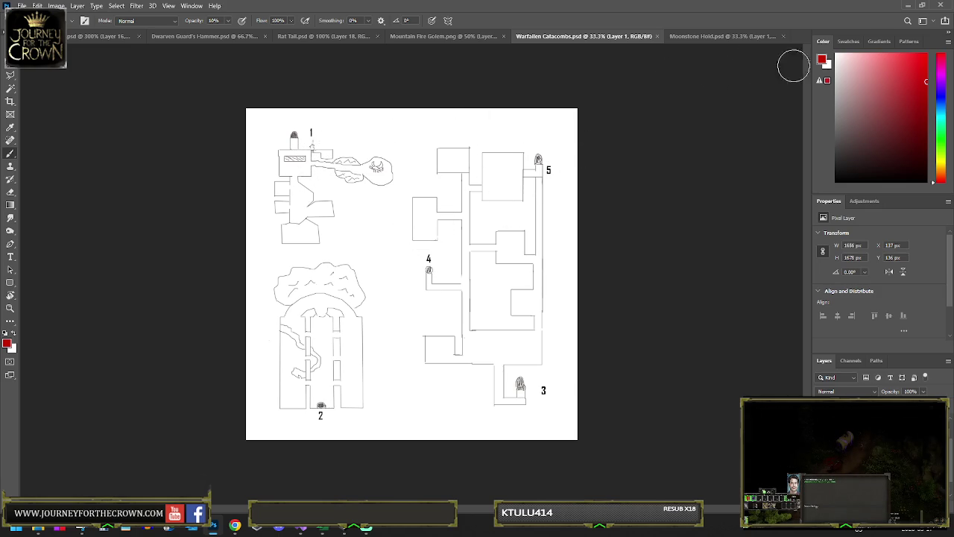
left_click(908, 6)
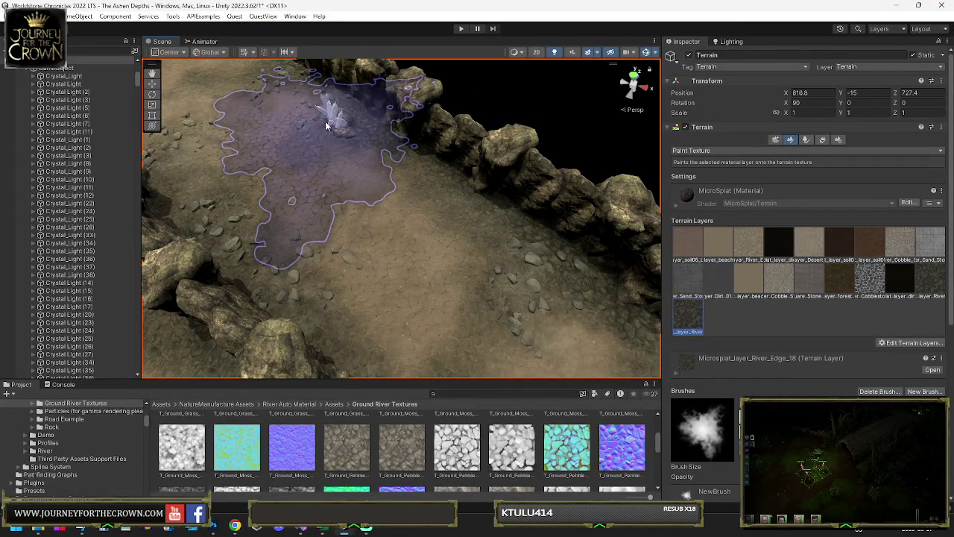
key("ctrl+s")
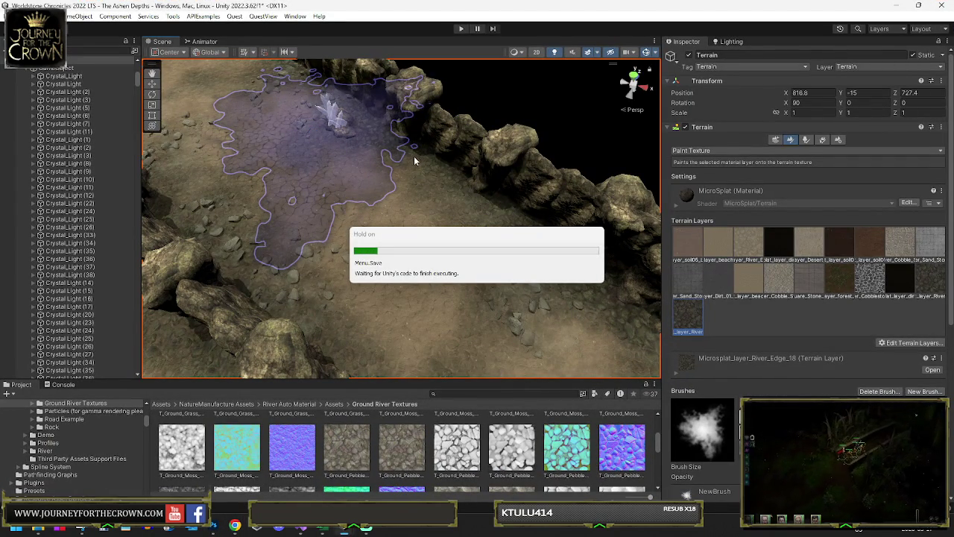
mouse_move(423, 181)
left_mouse_down()
mouse_move(271, 224)
mouse_move(322, 259)
left_mouse_up()
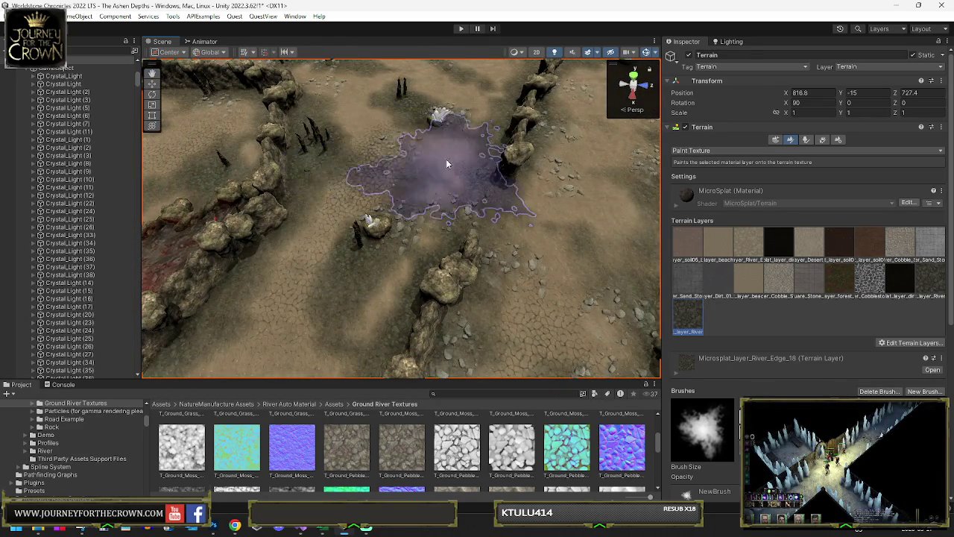
left_click_drag(446, 159, 406, 140)
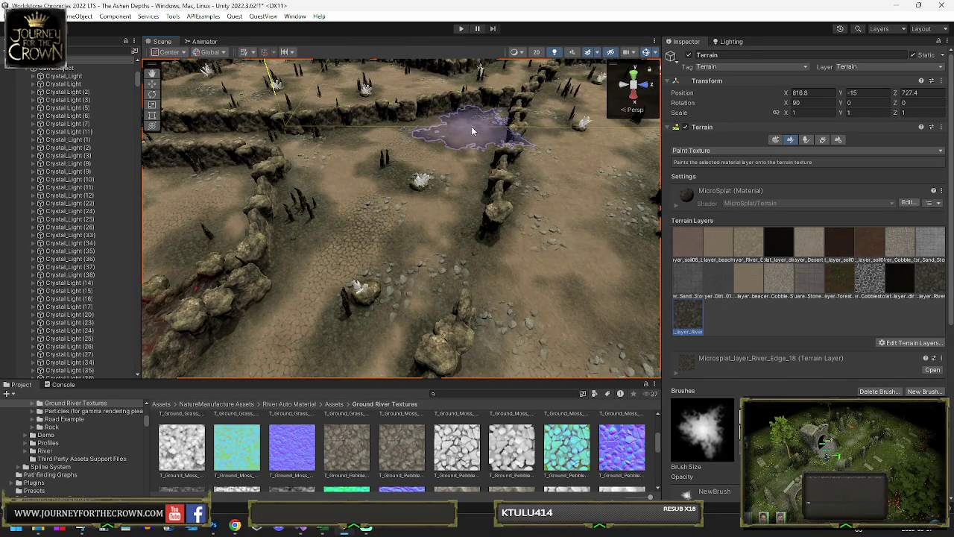
mouse_move(564, 131)
left_mouse_down()
mouse_move(712, 128)
mouse_move(479, 202)
mouse_move(340, 213)
left_mouse_up()
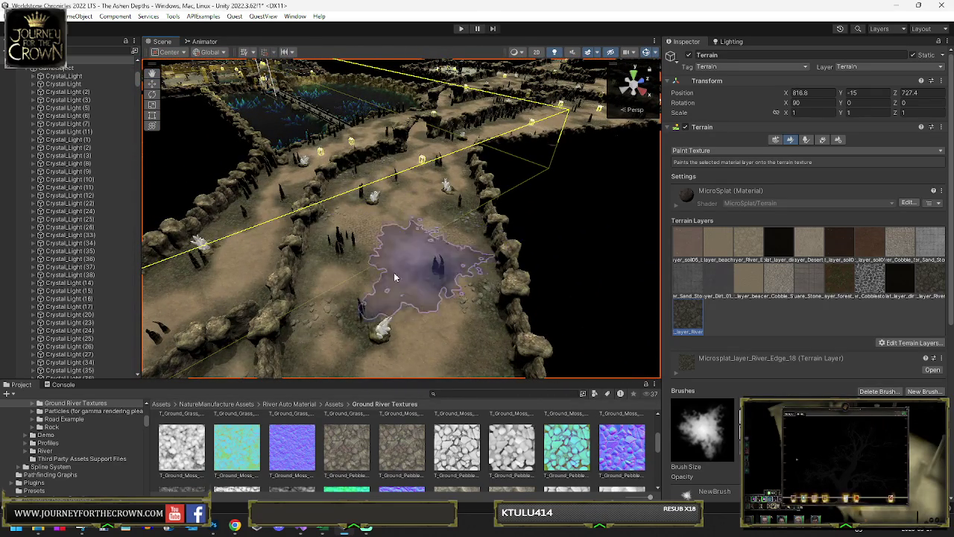
mouse_move(473, 272)
left_mouse_down()
mouse_move(453, 232)
mouse_move(373, 209)
left_mouse_up()
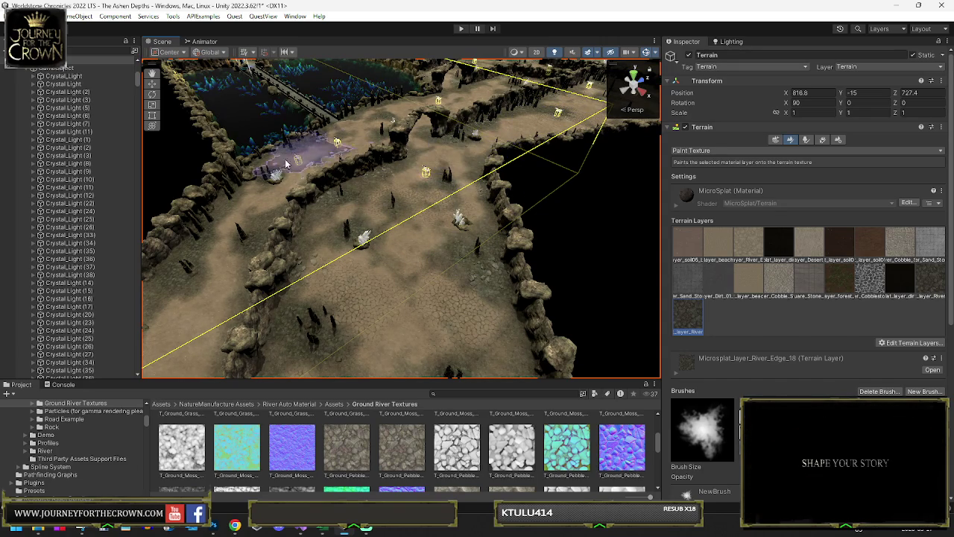
scroll(242, 250, "up", 3)
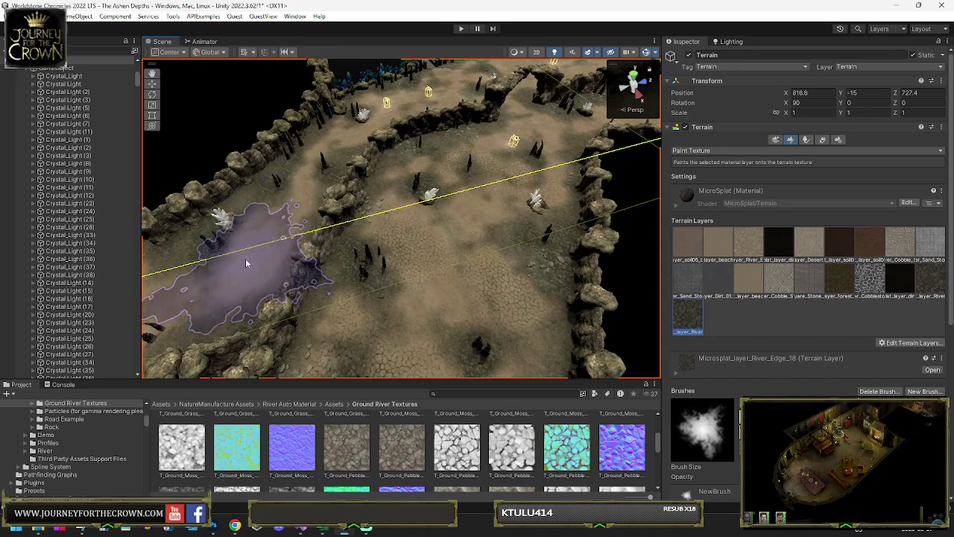
left_click_drag(245, 258, 143, 263)
mouse_move(331, 106)
left_mouse_down()
mouse_move(517, 137)
mouse_move(345, 166)
mouse_move(381, 159)
left_mouse_up()
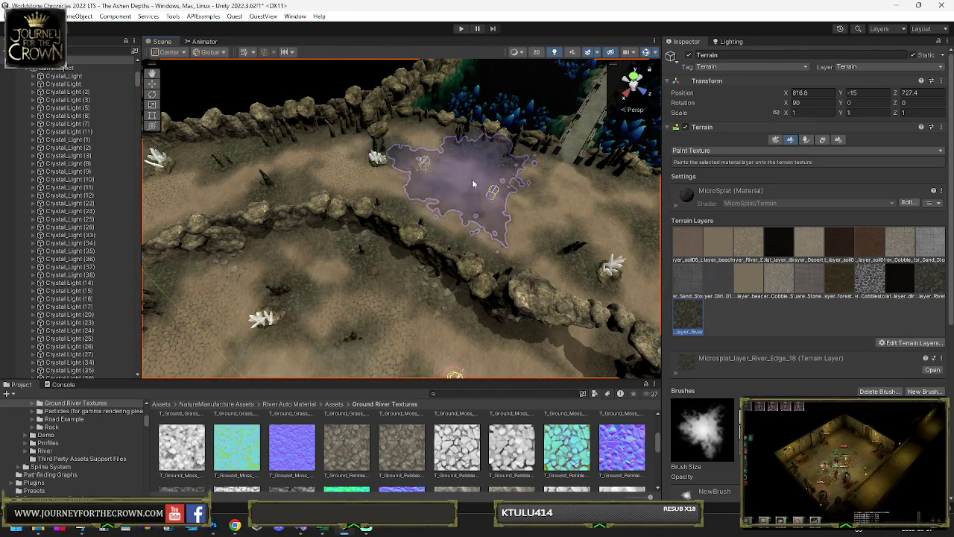
left_click_drag(491, 225, 416, 169)
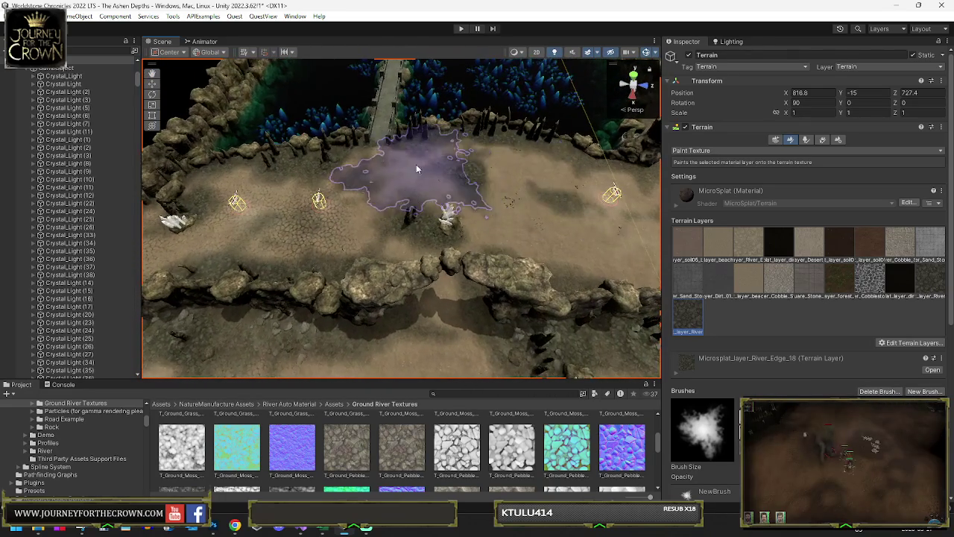
left_click_drag(474, 229, 452, 187)
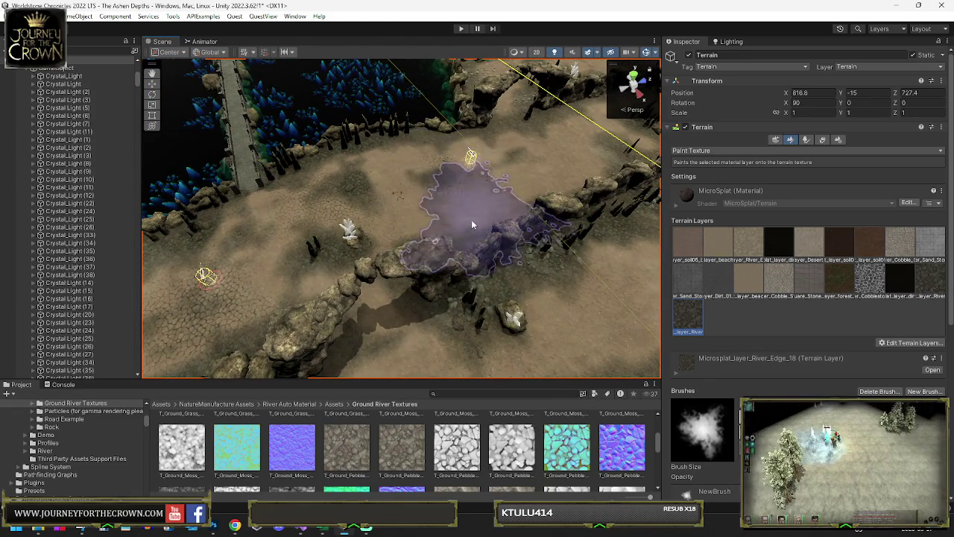
mouse_move(398, 314)
left_mouse_down()
mouse_move(600, 308)
mouse_move(439, 202)
left_mouse_up()
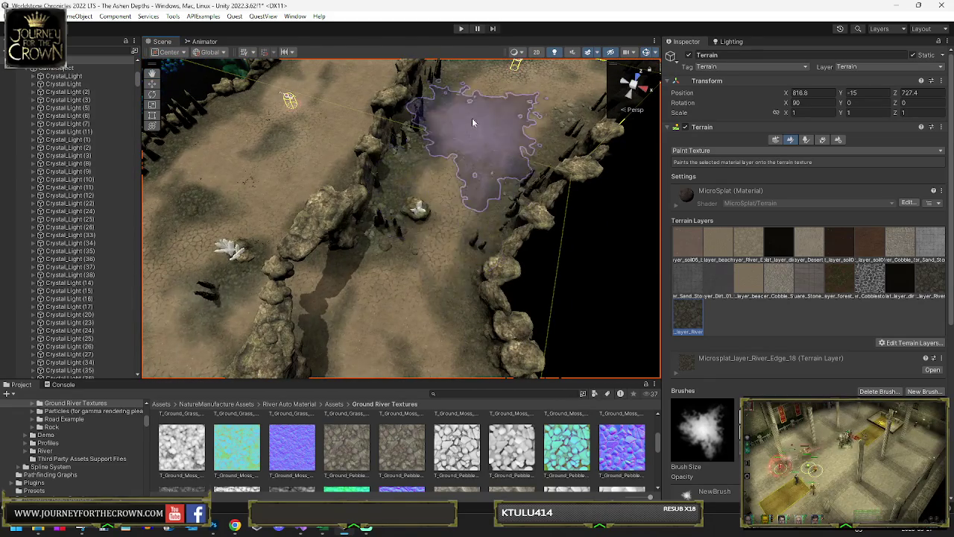
mouse_move(523, 143)
left_mouse_down()
mouse_move(520, 110)
mouse_move(405, 139)
left_mouse_up()
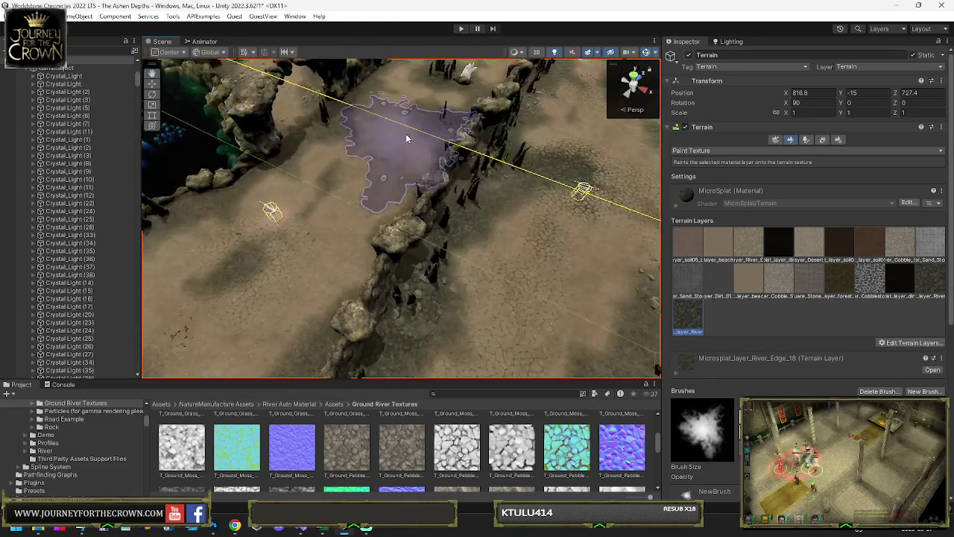
mouse_move(344, 229)
left_mouse_down()
mouse_move(266, 206)
mouse_move(299, 249)
mouse_move(320, 158)
mouse_move(298, 116)
left_mouse_up()
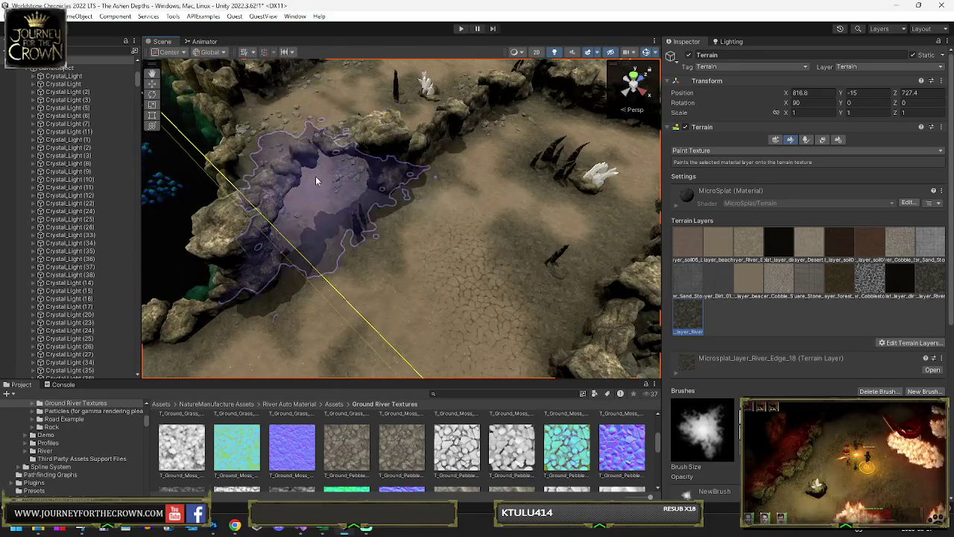
left_click_drag(325, 202, 551, 133)
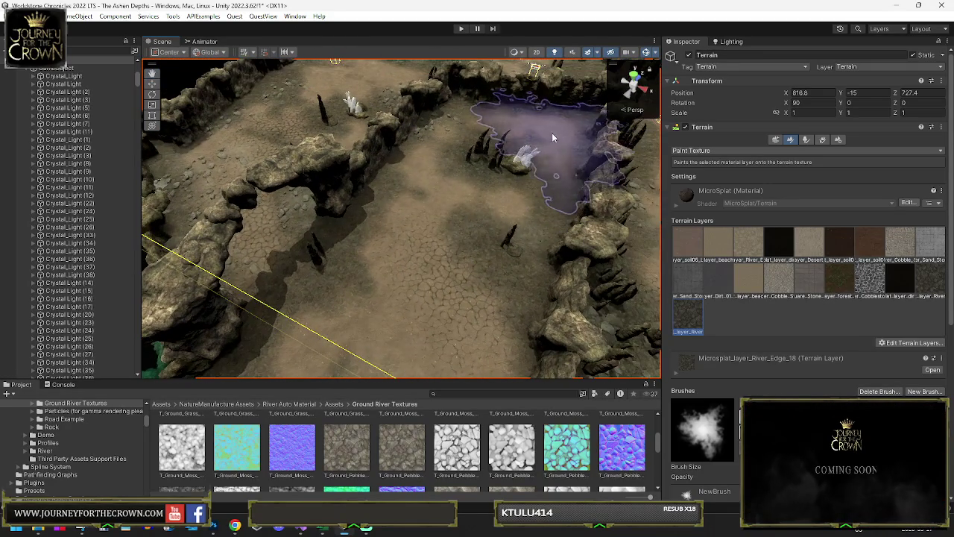
mouse_move(459, 137)
left_mouse_down()
mouse_move(368, 142)
mouse_move(320, 129)
left_mouse_up()
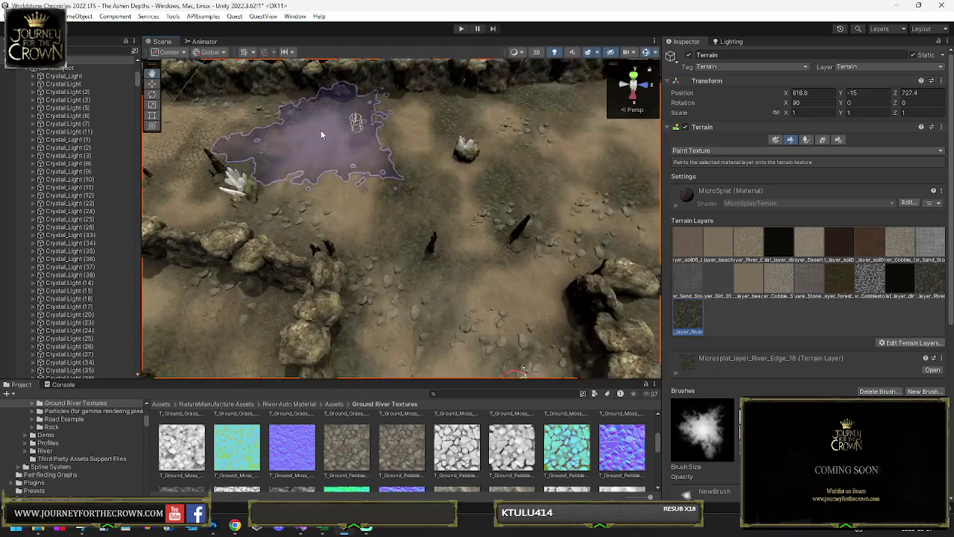
left_click_drag(374, 234, 406, 216)
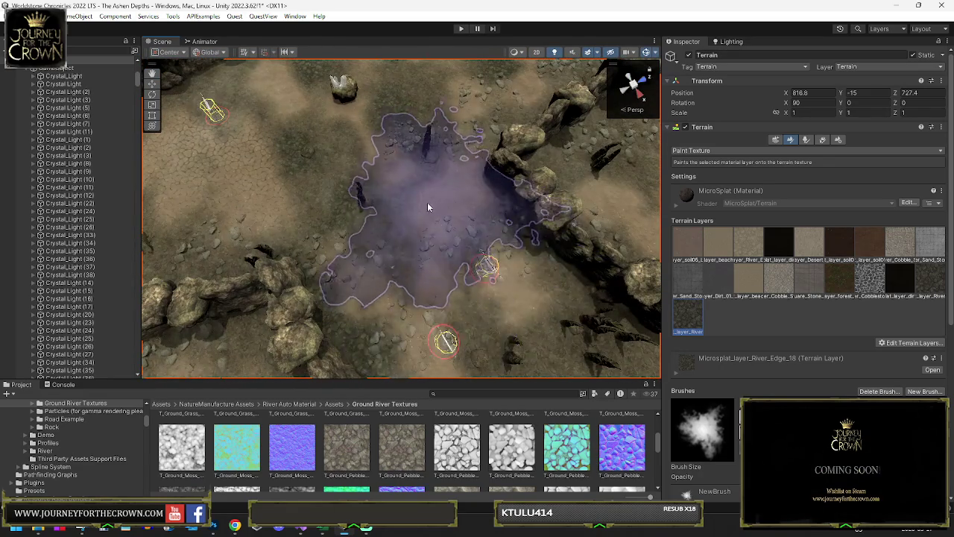
left_click_drag(464, 272, 576, 254)
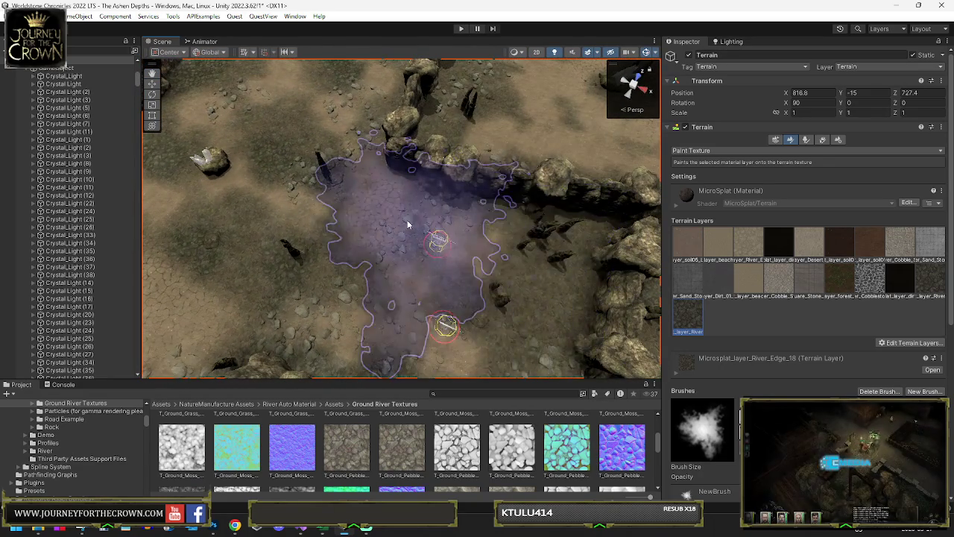
left_click_drag(524, 215, 482, 169)
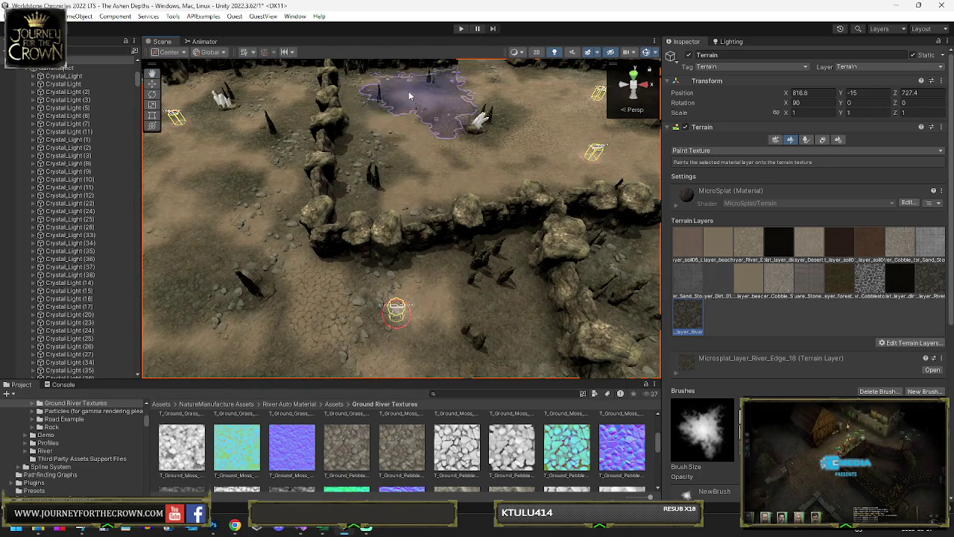
mouse_move(435, 179)
left_mouse_down()
mouse_move(358, 170)
mouse_move(361, 183)
left_mouse_up()
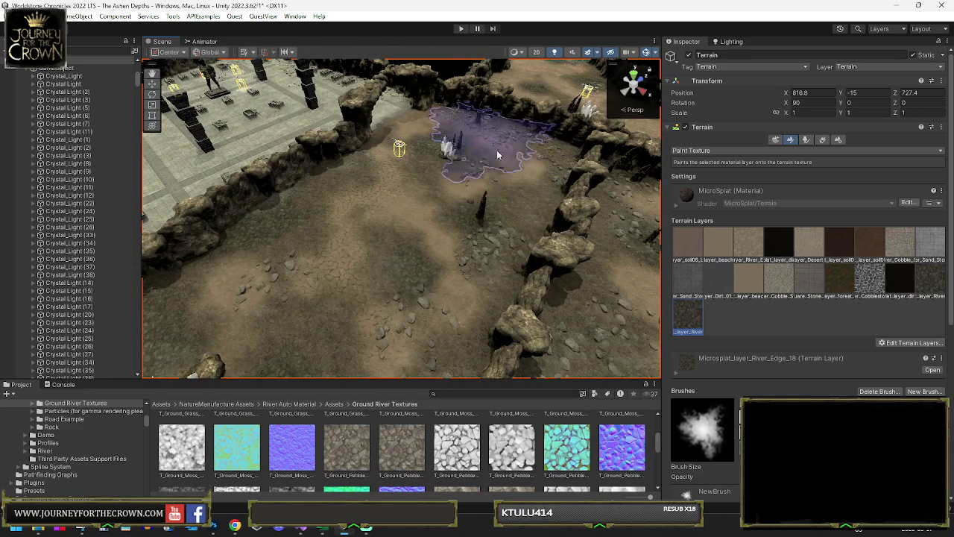
mouse_move(498, 173)
left_mouse_down()
mouse_move(447, 176)
mouse_move(398, 208)
mouse_move(415, 121)
left_mouse_up()
mouse_move(498, 142)
left_mouse_down()
mouse_move(509, 222)
mouse_move(455, 169)
mouse_move(467, 162)
mouse_move(347, 167)
left_mouse_up()
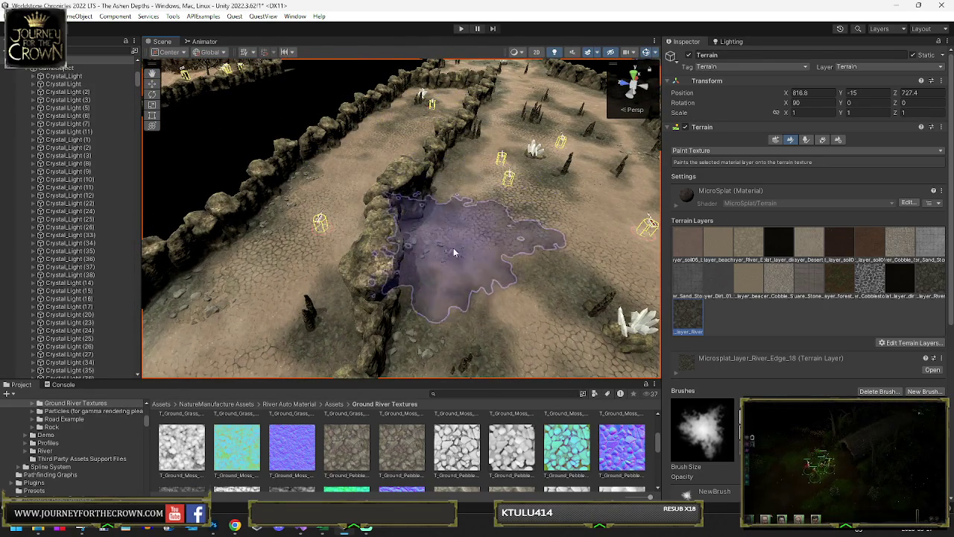
left_click_drag(464, 296, 641, 231)
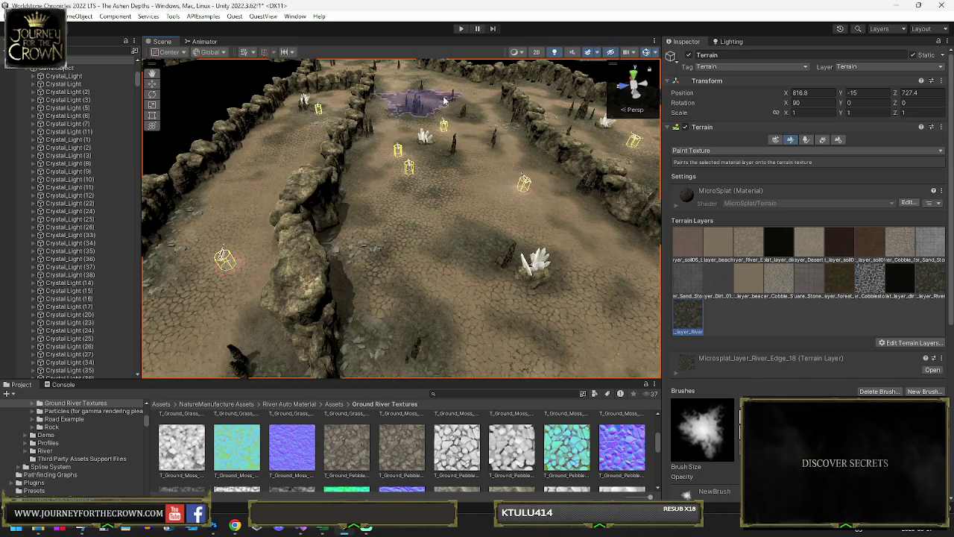
mouse_move(488, 131)
left_mouse_down()
mouse_move(522, 179)
mouse_move(507, 175)
mouse_move(532, 149)
mouse_move(583, 194)
left_mouse_up()
left_click_drag(516, 222, 301, 191)
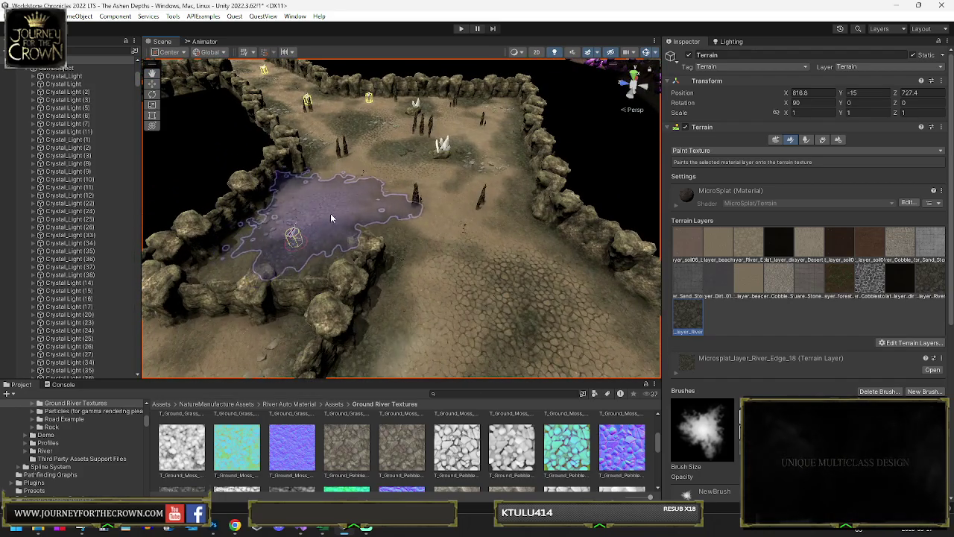
mouse_move(481, 173)
left_mouse_down()
mouse_move(404, 182)
mouse_move(420, 182)
mouse_move(453, 217)
mouse_move(255, 206)
mouse_move(120, 213)
mouse_move(225, 221)
mouse_move(374, 185)
left_mouse_up()
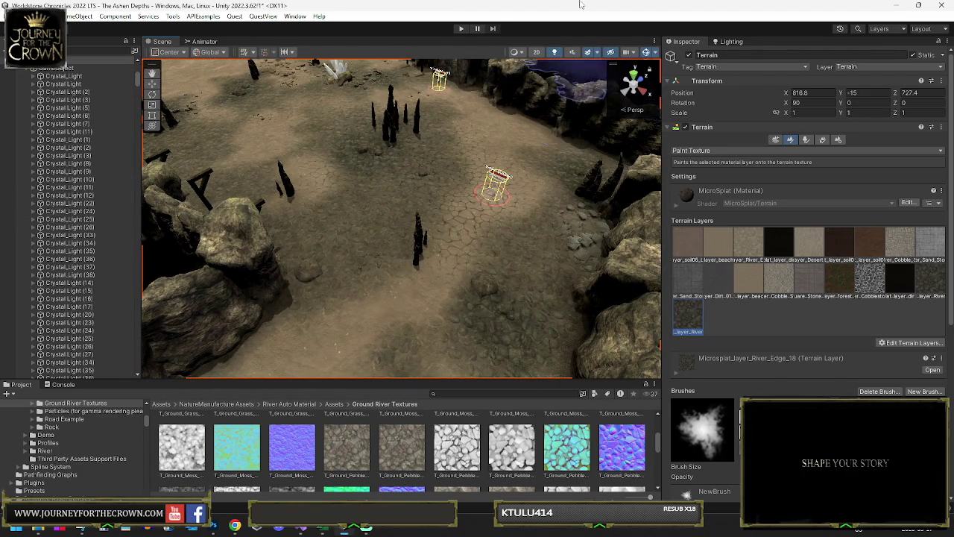
mouse_move(569, 93)
left_mouse_down()
mouse_move(361, 237)
mouse_move(277, 270)
mouse_move(378, 213)
mouse_move(533, 189)
mouse_move(477, 192)
mouse_move(339, 171)
mouse_move(496, 253)
left_mouse_up()
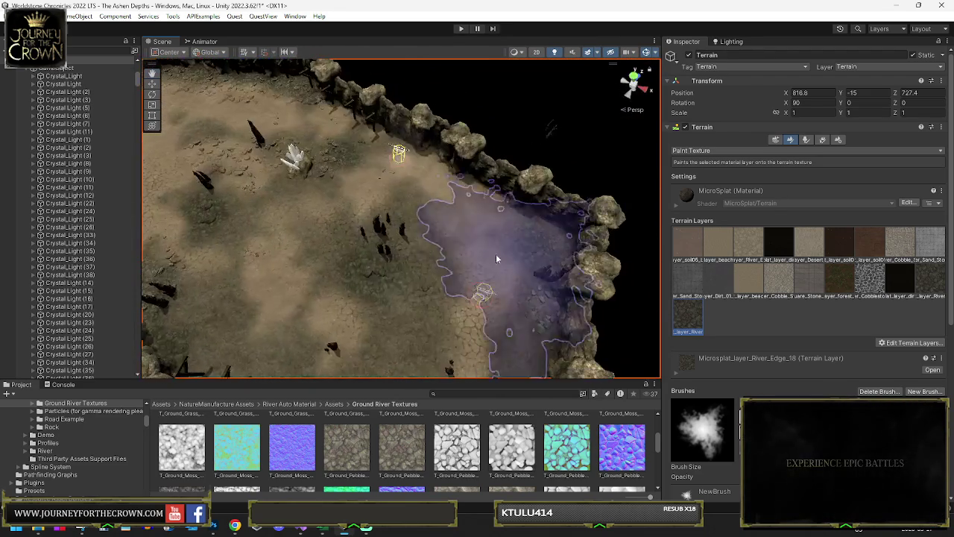
mouse_move(311, 269)
left_mouse_down()
mouse_move(367, 231)
mouse_move(221, 217)
left_mouse_up()
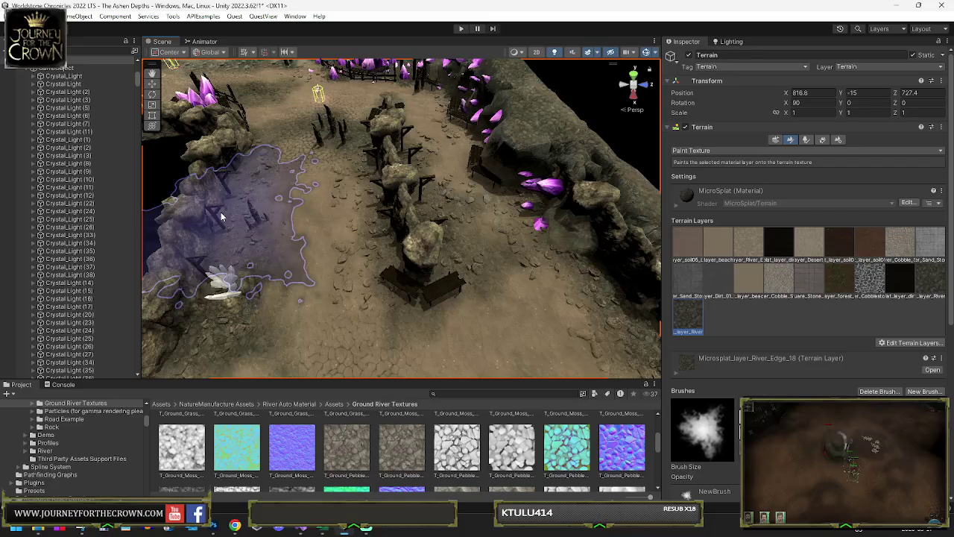
mouse_move(533, 303)
left_mouse_down()
mouse_move(511, 261)
mouse_move(339, 235)
left_mouse_up()
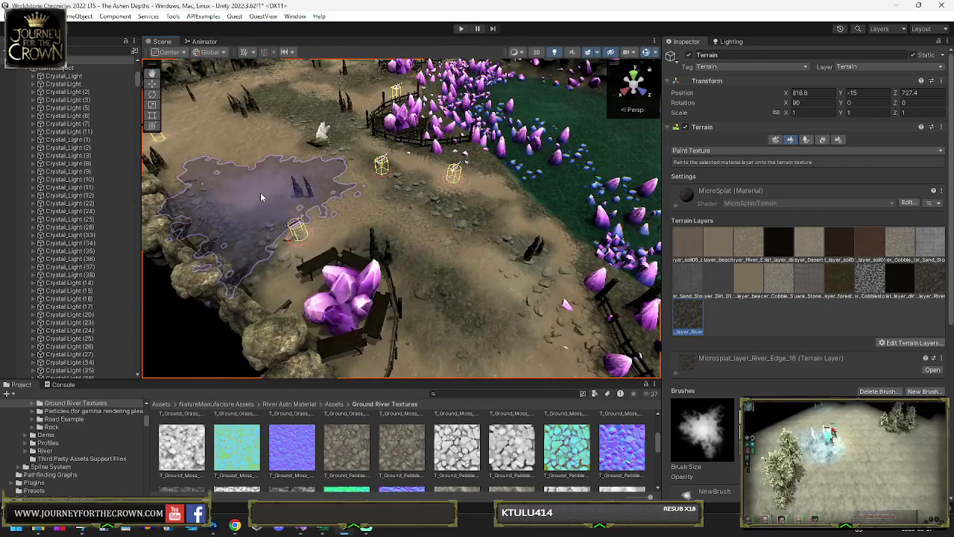
left_click_drag(320, 170, 311, 193)
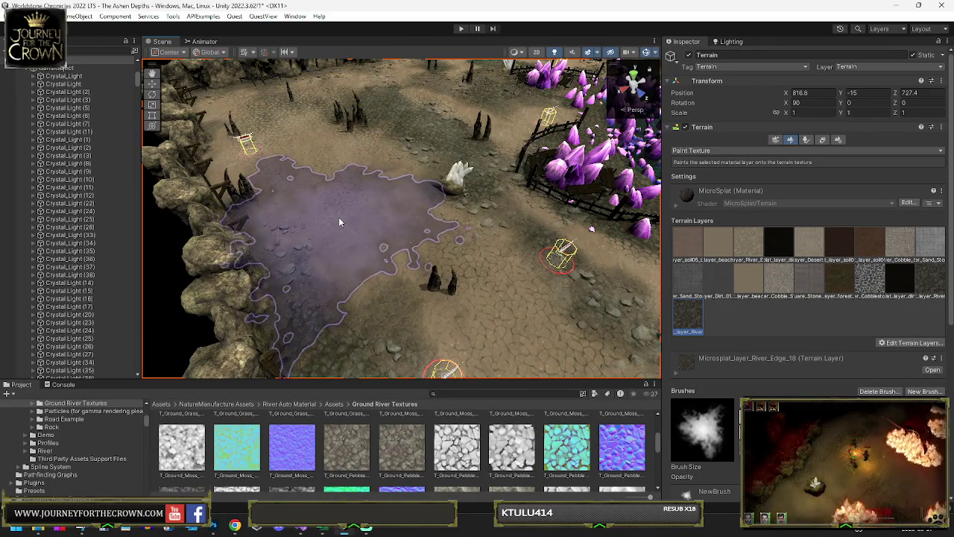
left_click_drag(352, 221, 369, 228)
mouse_move(438, 196)
left_mouse_down()
mouse_move(412, 209)
mouse_move(412, 192)
left_mouse_up()
mouse_move(331, 235)
left_mouse_down()
mouse_move(186, 206)
mouse_move(492, 247)
mouse_move(616, 234)
mouse_move(738, 263)
left_mouse_up()
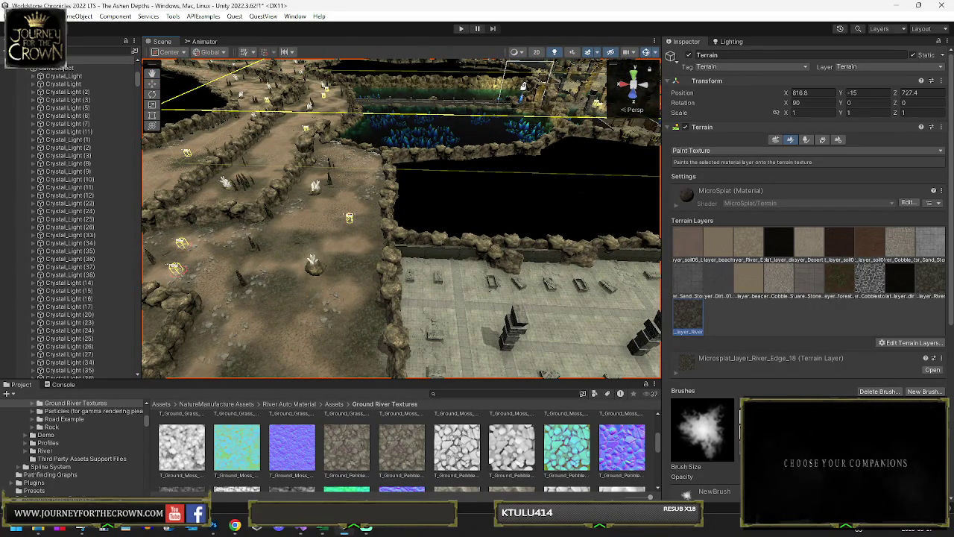
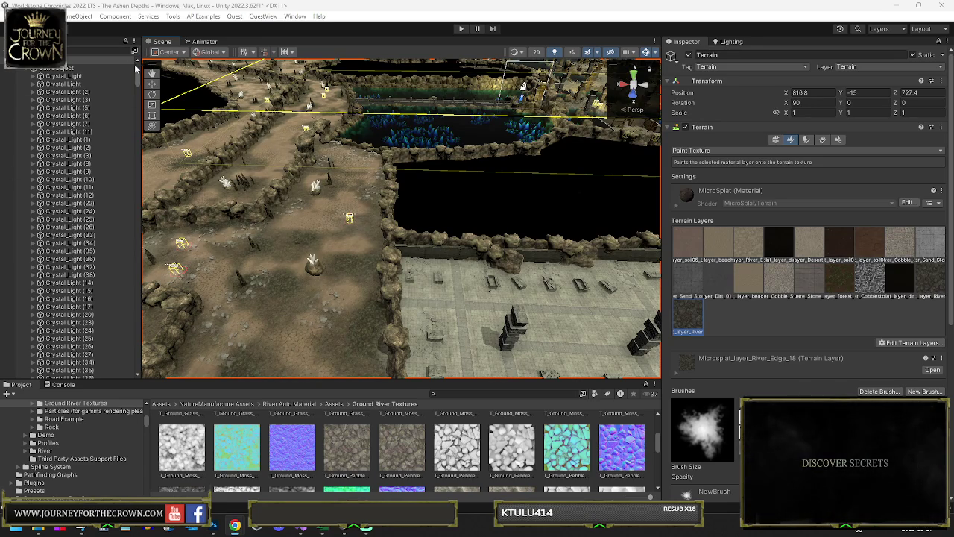
- Orbit the Scene view from the river over the maze, stone channels and fire camp
mouse_move(362, 231)
left_mouse_down()
mouse_move(362, 213)
mouse_move(516, 153)
mouse_move(698, 164)
mouse_move(380, 246)
left_mouse_up()
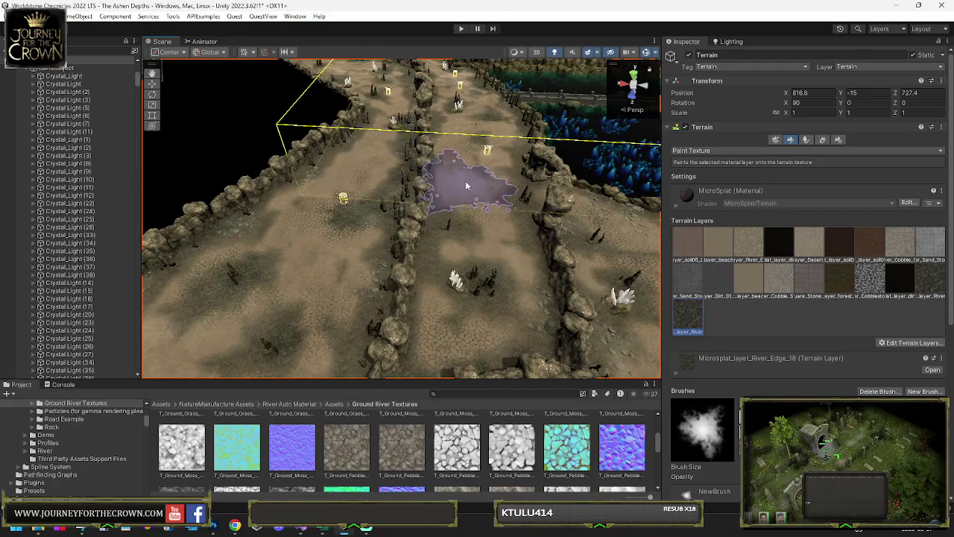
mouse_move(397, 177)
left_mouse_down()
mouse_move(819, 143)
mouse_move(872, 171)
mouse_move(730, 191)
mouse_move(740, 194)
mouse_move(488, 140)
mouse_move(435, 189)
left_mouse_up()
mouse_move(368, 251)
left_mouse_down()
mouse_move(273, 224)
mouse_move(176, 247)
mouse_move(319, 234)
left_mouse_up()
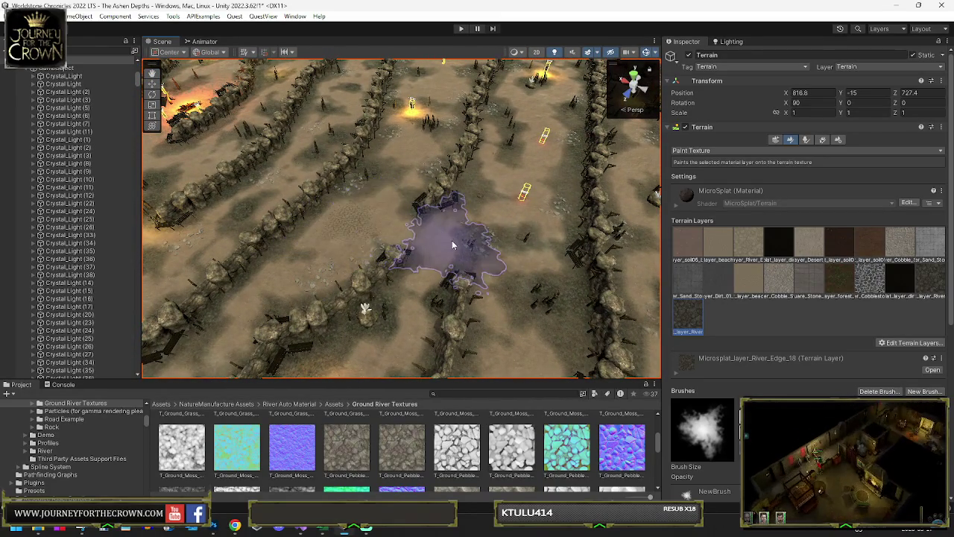
mouse_move(474, 195)
left_mouse_down()
mouse_move(512, 176)
mouse_move(451, 173)
left_mouse_up()
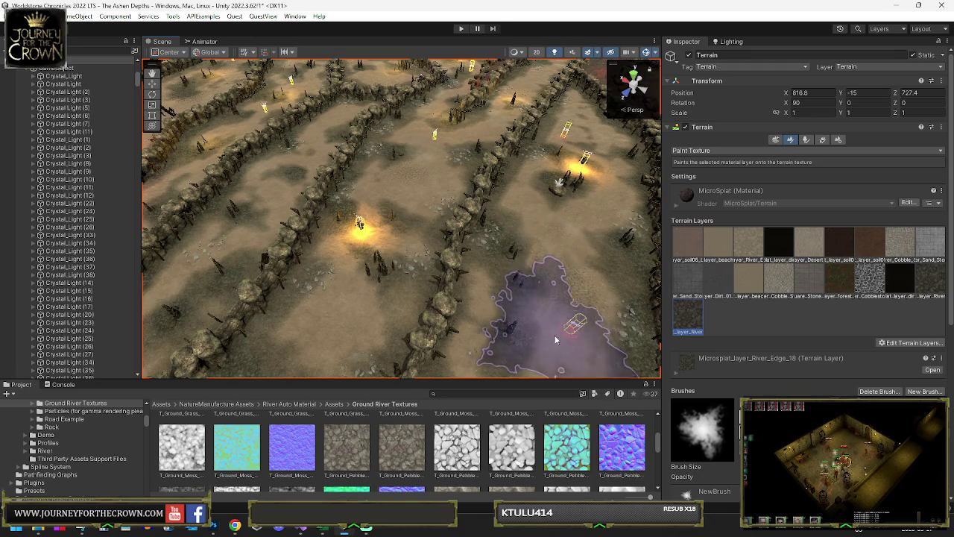
left_click_drag(602, 210, 609, 295)
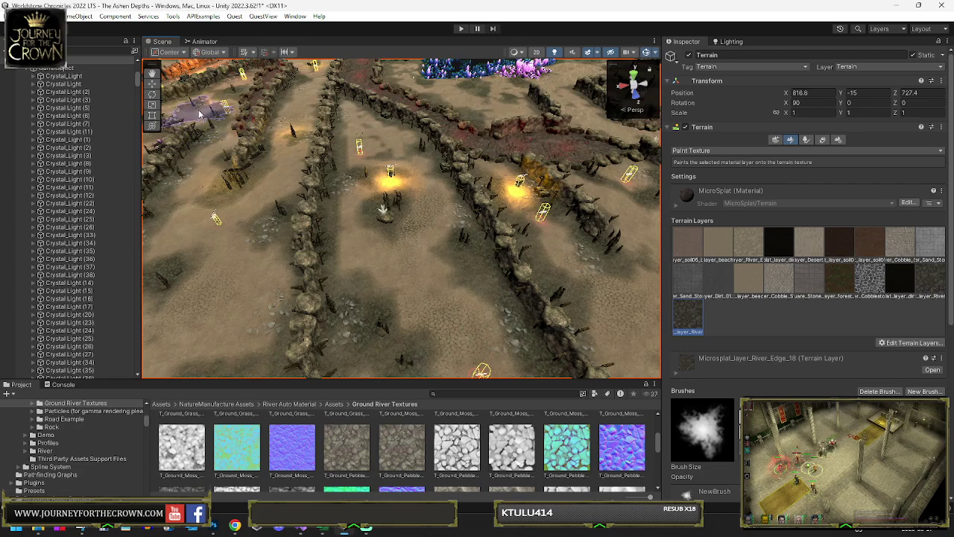
left_click_drag(266, 119, 950, 184)
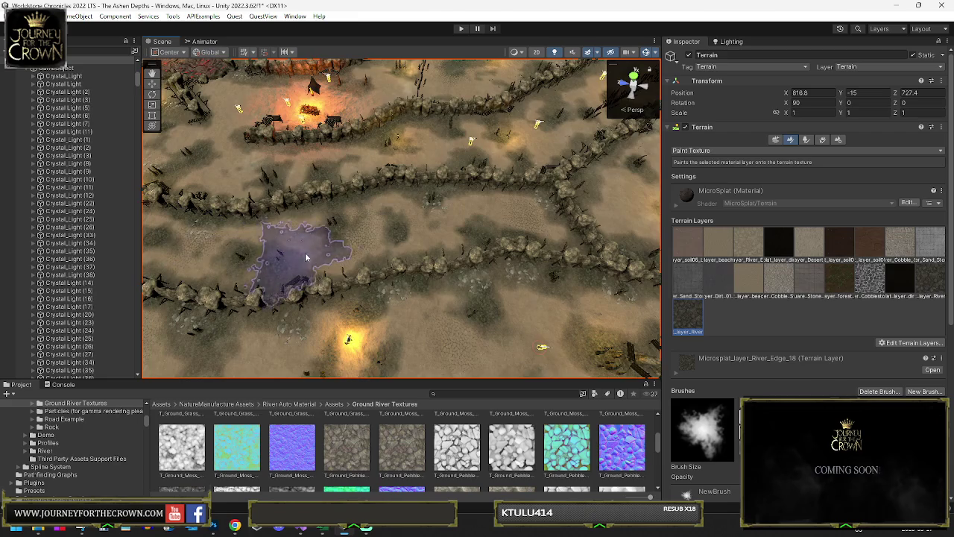
left_click_drag(285, 216, 306, 206)
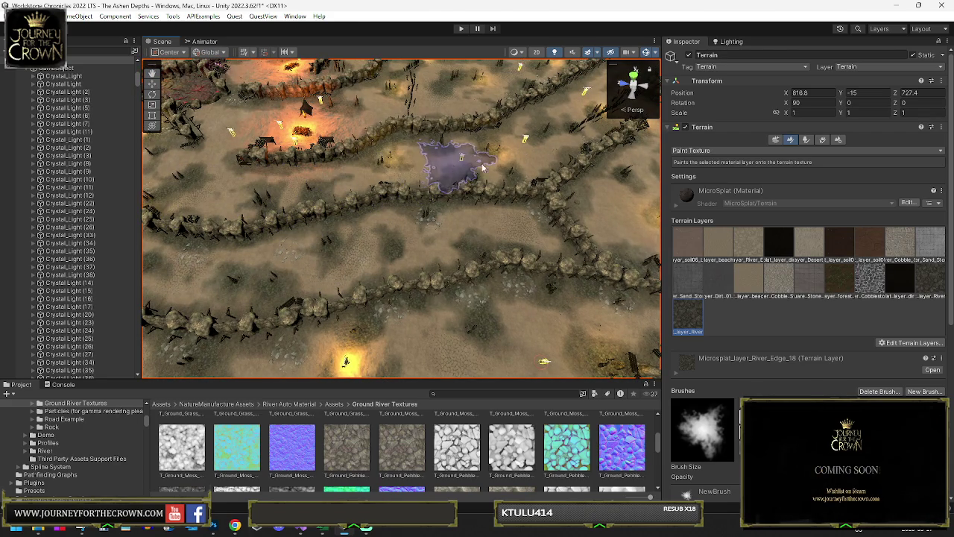
mouse_move(566, 149)
left_mouse_down()
mouse_move(417, 157)
mouse_move(298, 142)
left_mouse_up()
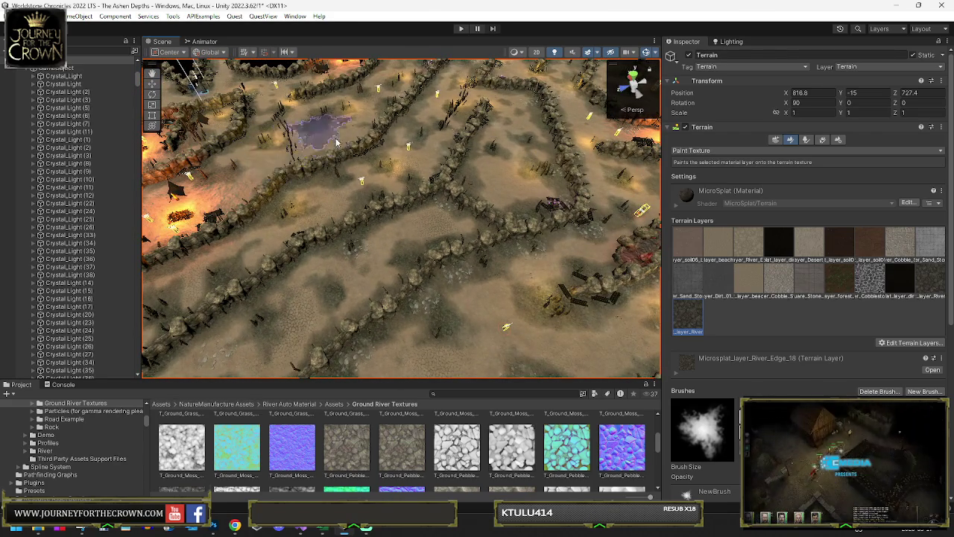
left_click_drag(306, 168, 328, 128)
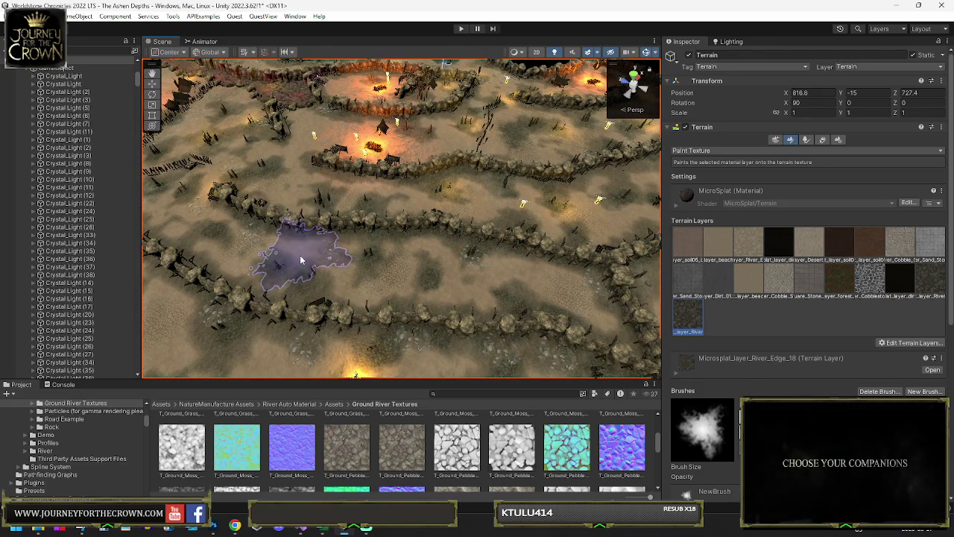
left_click_drag(501, 317, 492, 234)
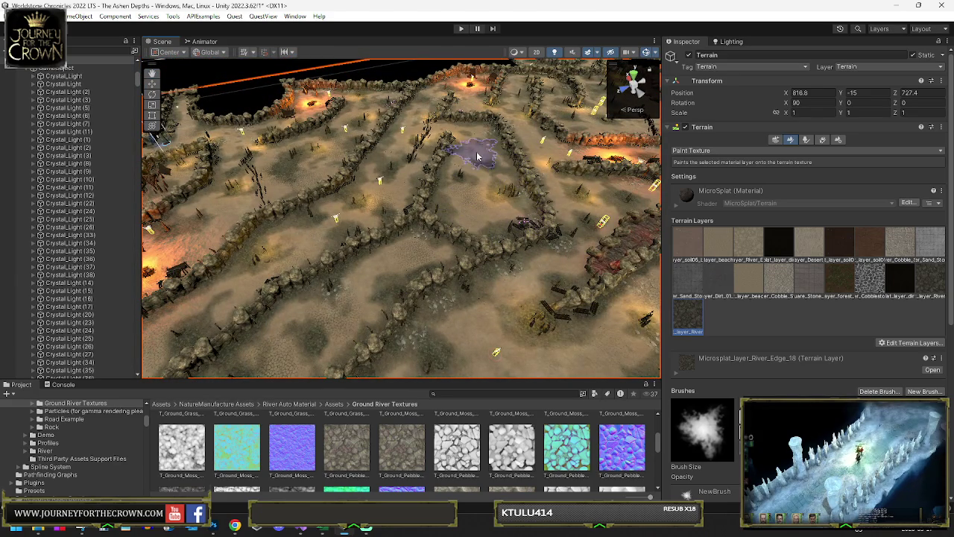
mouse_move(410, 147)
left_mouse_down()
mouse_move(412, 117)
mouse_move(451, 168)
mouse_move(603, 220)
mouse_move(403, 146)
left_mouse_up()
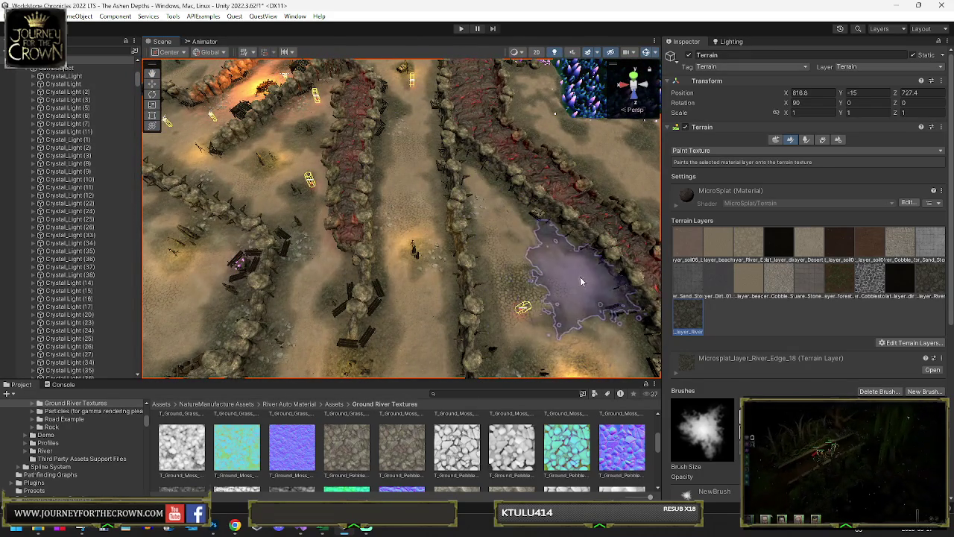
left_click_drag(485, 202, 430, 314)
mouse_move(453, 284)
left_mouse_down()
mouse_move(334, 243)
mouse_move(336, 217)
left_mouse_up()
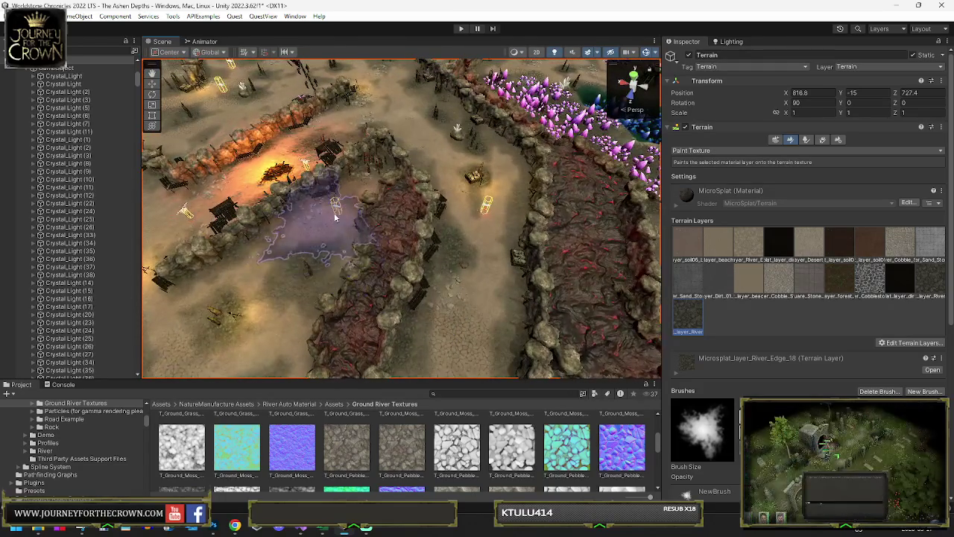
mouse_move(449, 153)
left_mouse_down()
mouse_move(408, 169)
mouse_move(447, 213)
left_mouse_up()
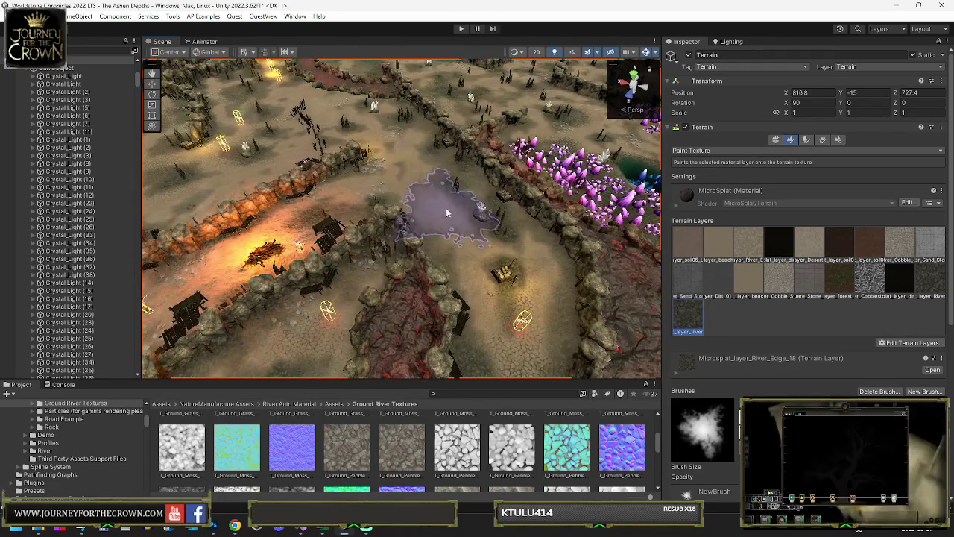
mouse_move(419, 174)
left_mouse_down()
mouse_move(417, 197)
mouse_move(351, 233)
left_mouse_up()
left_click_drag(482, 189, 441, 214)
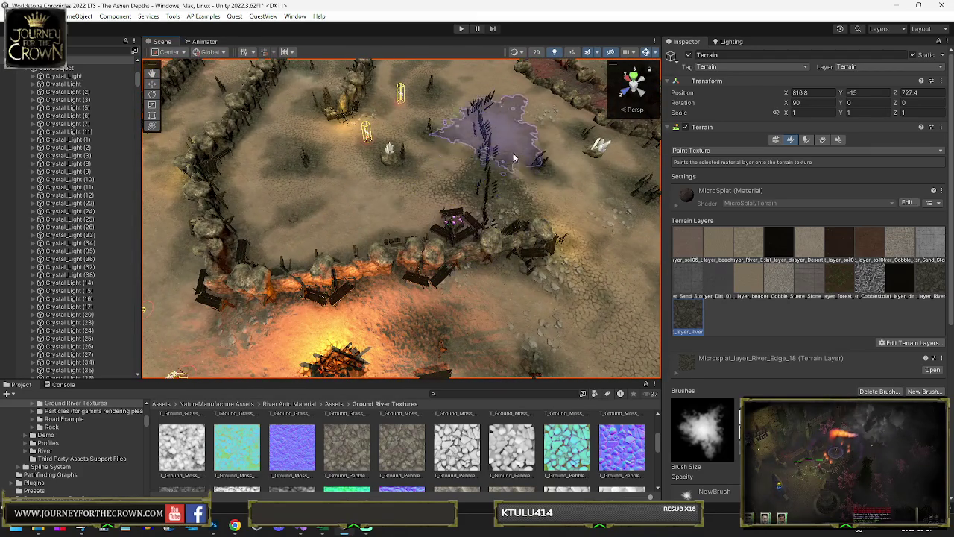
left_click_drag(520, 209, 469, 213)
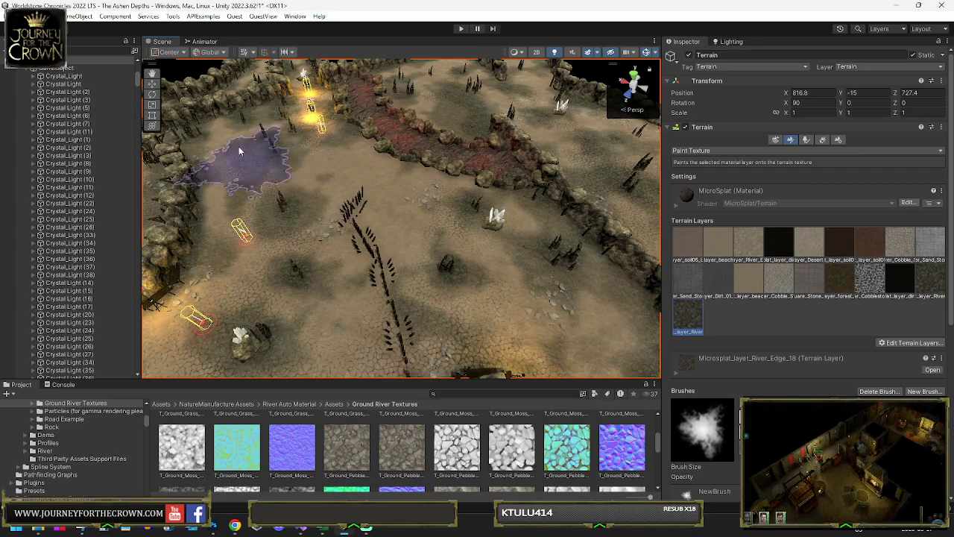
mouse_move(321, 153)
left_mouse_down()
mouse_move(375, 141)
mouse_move(363, 153)
mouse_move(427, 226)
left_mouse_up()
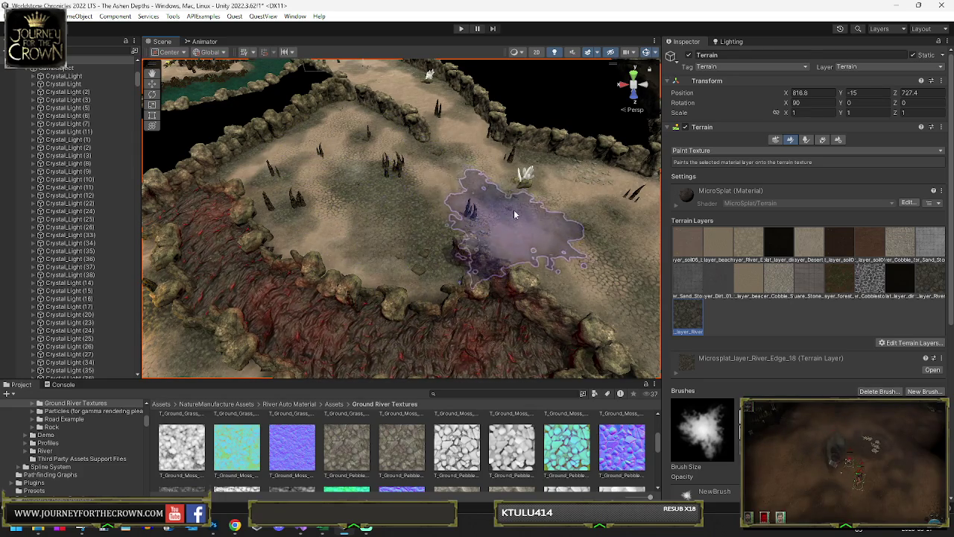
mouse_move(478, 149)
left_mouse_down()
mouse_move(469, 131)
mouse_move(437, 149)
mouse_move(369, 123)
left_mouse_up()
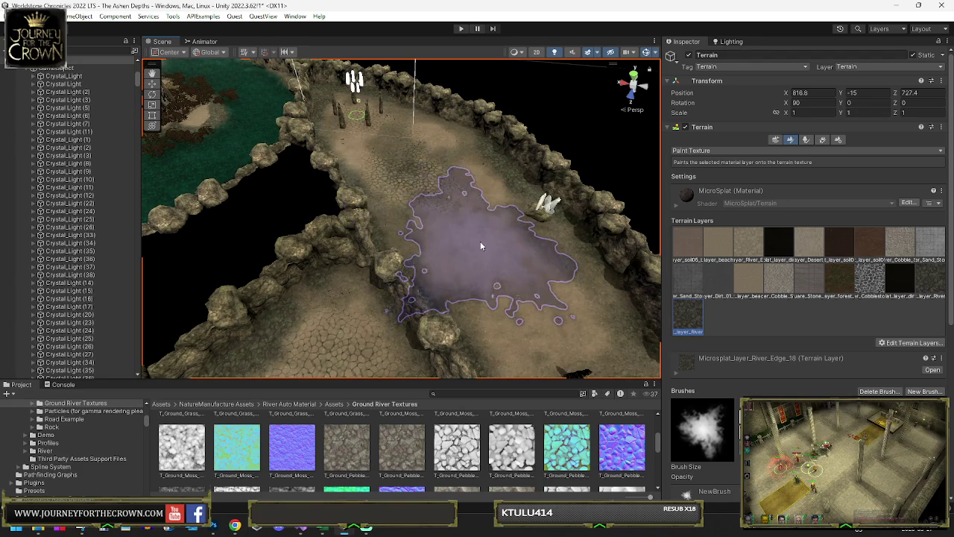
scroll(481, 224, "up", 3)
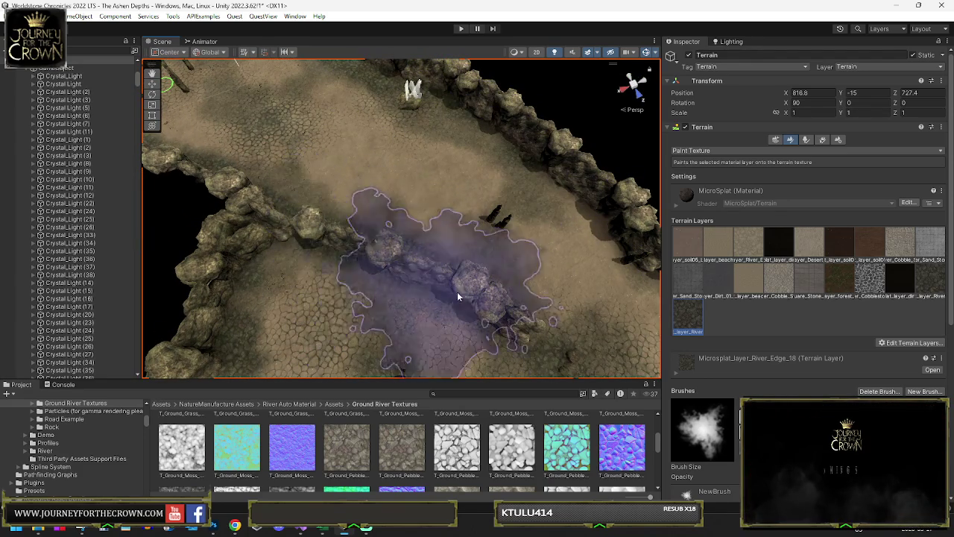
mouse_move(463, 203)
left_mouse_down()
mouse_move(266, 154)
mouse_move(258, 142)
mouse_move(286, 141)
mouse_move(317, 167)
left_mouse_up()
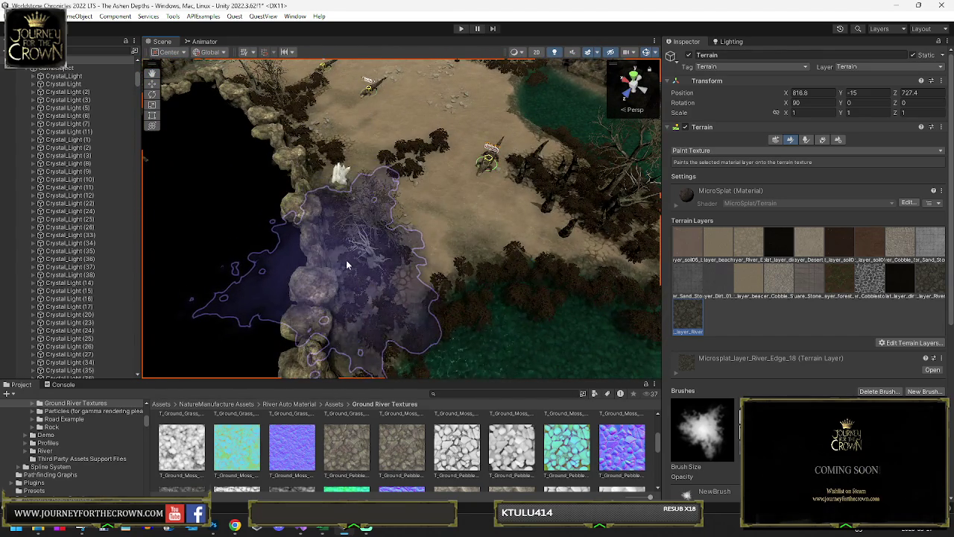
mouse_move(348, 241)
left_mouse_down()
mouse_move(346, 173)
mouse_move(416, 204)
mouse_move(60, 206)
mouse_move(449, 198)
left_mouse_up()
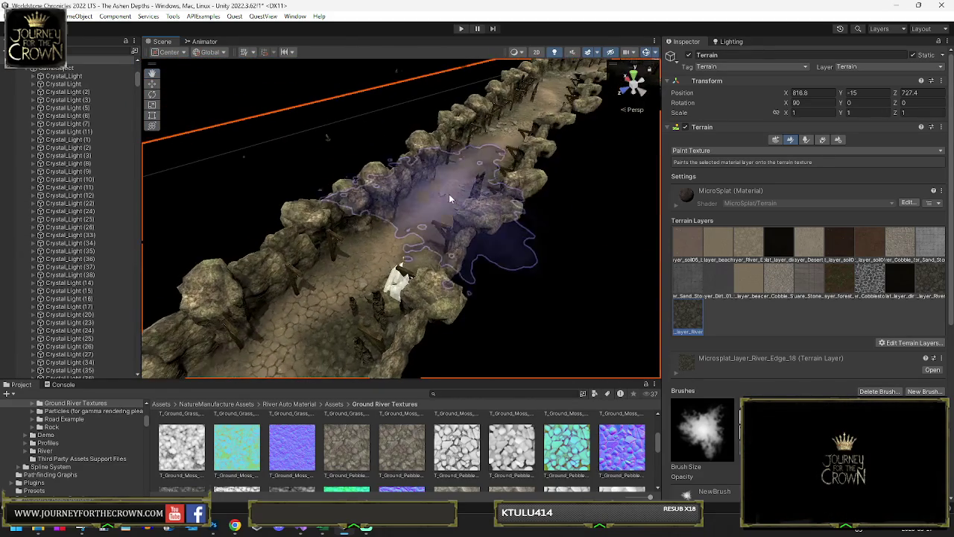
mouse_move(502, 143)
left_mouse_down()
mouse_move(425, 231)
mouse_move(96, 213)
mouse_move(77, 192)
mouse_move(110, 212)
mouse_move(220, 192)
mouse_move(153, 246)
mouse_move(74, 211)
mouse_move(186, 219)
mouse_move(275, 304)
left_mouse_up()
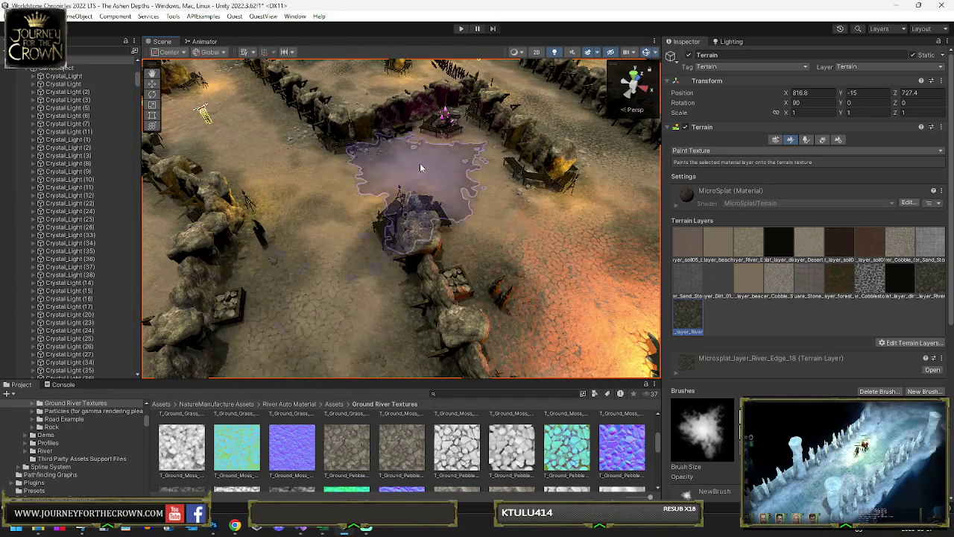
mouse_move(511, 178)
left_mouse_down()
mouse_move(522, 187)
mouse_move(503, 207)
mouse_move(305, 229)
left_mouse_up()
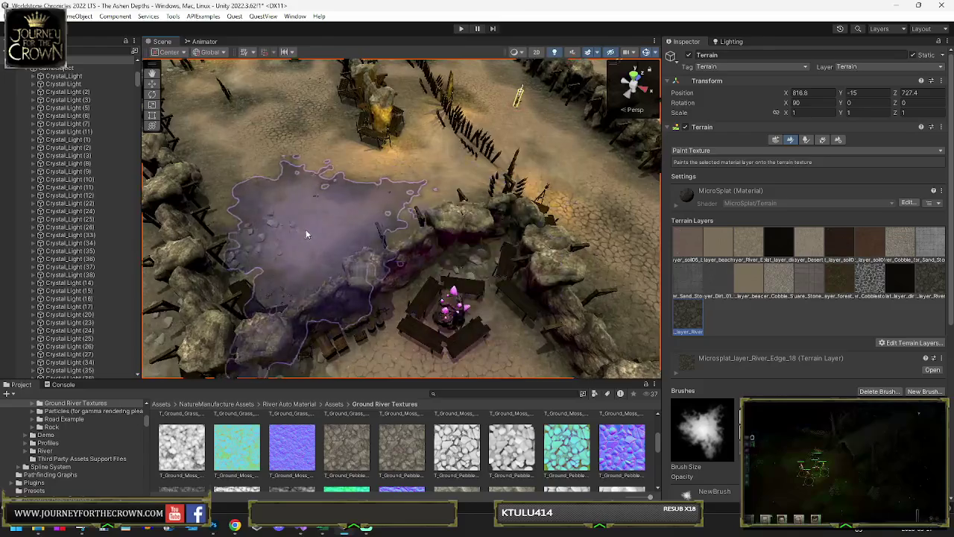
mouse_move(383, 202)
left_mouse_down()
mouse_move(443, 188)
mouse_move(383, 220)
mouse_move(438, 244)
mouse_move(435, 236)
mouse_move(465, 239)
mouse_move(489, 257)
mouse_move(364, 224)
left_mouse_up()
left_click_drag(459, 202, 379, 230)
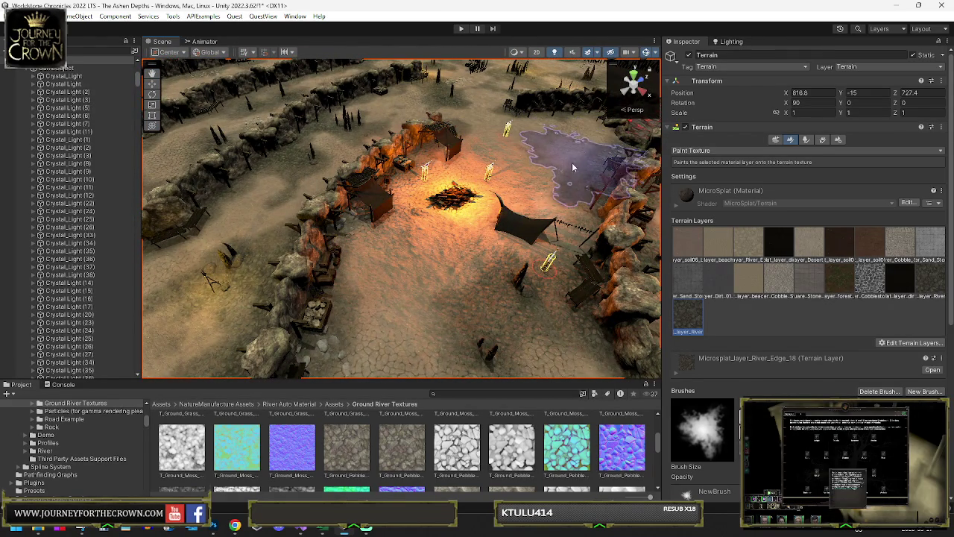
mouse_move(573, 192)
left_mouse_down()
mouse_move(370, 158)
mouse_move(319, 167)
left_mouse_up()
mouse_move(396, 159)
left_mouse_down()
mouse_move(507, 142)
mouse_move(351, 197)
mouse_move(429, 187)
mouse_move(517, 158)
mouse_move(406, 246)
mouse_move(506, 214)
mouse_move(495, 209)
mouse_move(515, 213)
mouse_move(502, 226)
mouse_move(344, 190)
left_mouse_up()
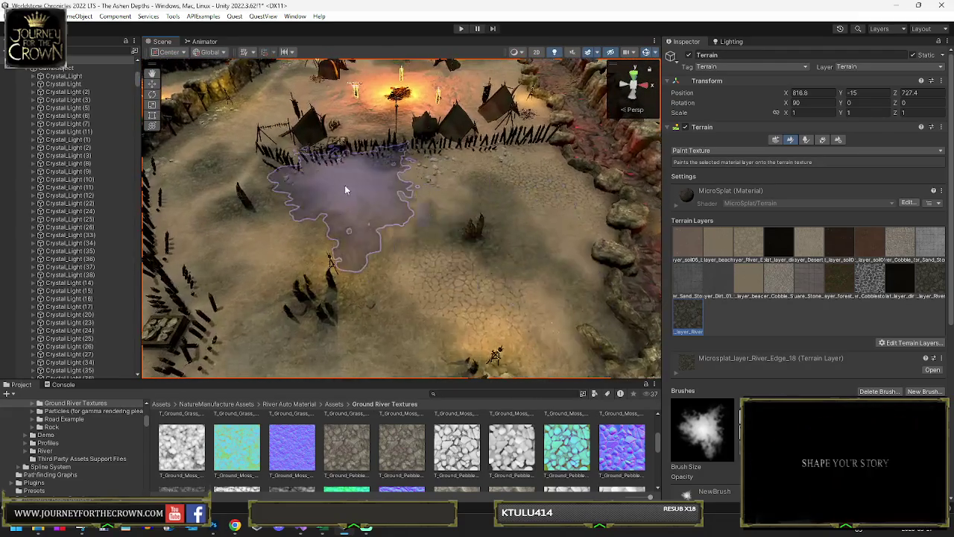
mouse_move(404, 224)
left_mouse_down()
mouse_move(335, 217)
mouse_move(317, 234)
mouse_move(498, 210)
mouse_move(499, 259)
left_mouse_up()
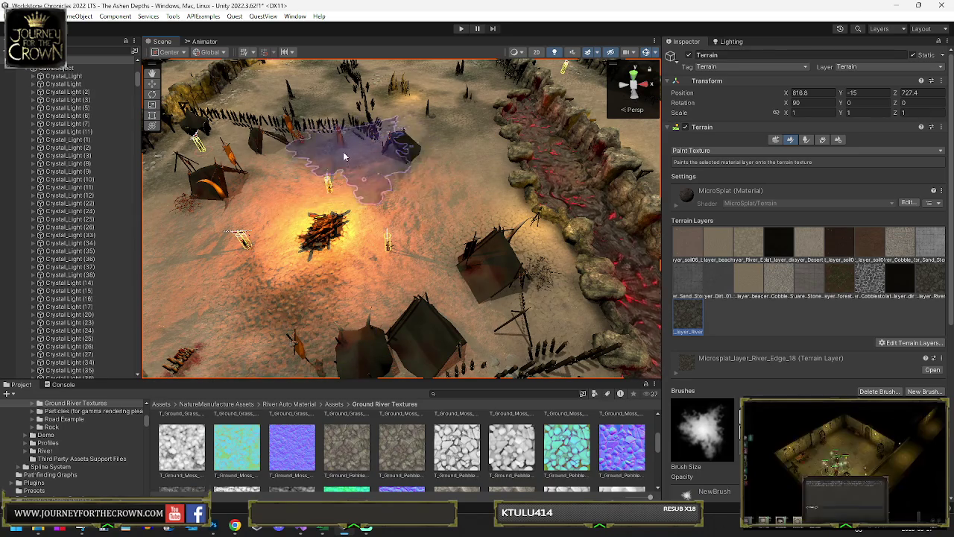
mouse_move(328, 149)
left_mouse_down()
mouse_move(422, 198)
mouse_move(425, 143)
mouse_move(356, 178)
left_mouse_up()
mouse_move(355, 217)
left_mouse_down()
mouse_move(192, 201)
mouse_move(262, 209)
mouse_move(372, 196)
mouse_move(469, 165)
mouse_move(456, 161)
mouse_move(393, 193)
mouse_move(326, 242)
mouse_move(368, 193)
left_mouse_up()
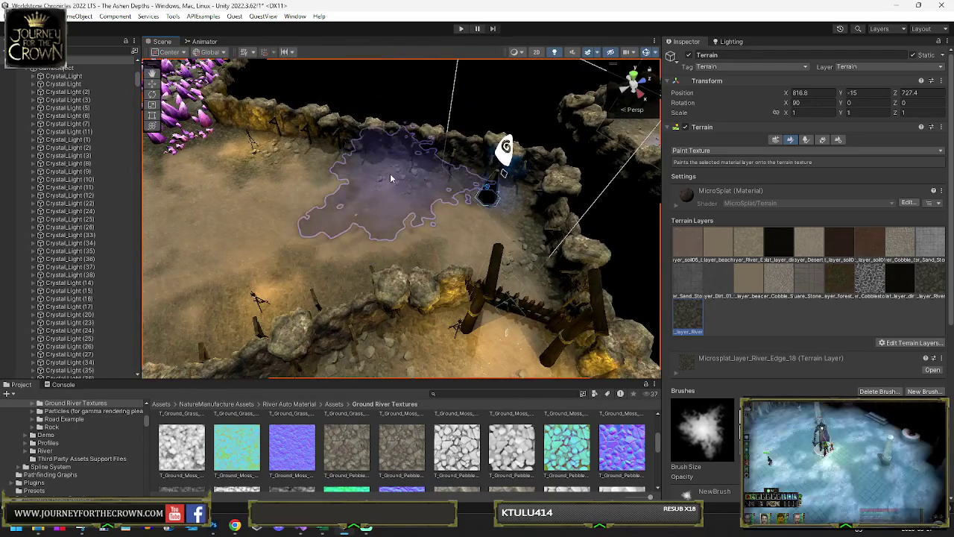
- Brush River_Edge_18 onto the cracked-dirt yard beside the purple crystal clusters
mouse_move(423, 253)
left_mouse_down()
mouse_move(266, 240)
mouse_move(296, 237)
left_mouse_up()
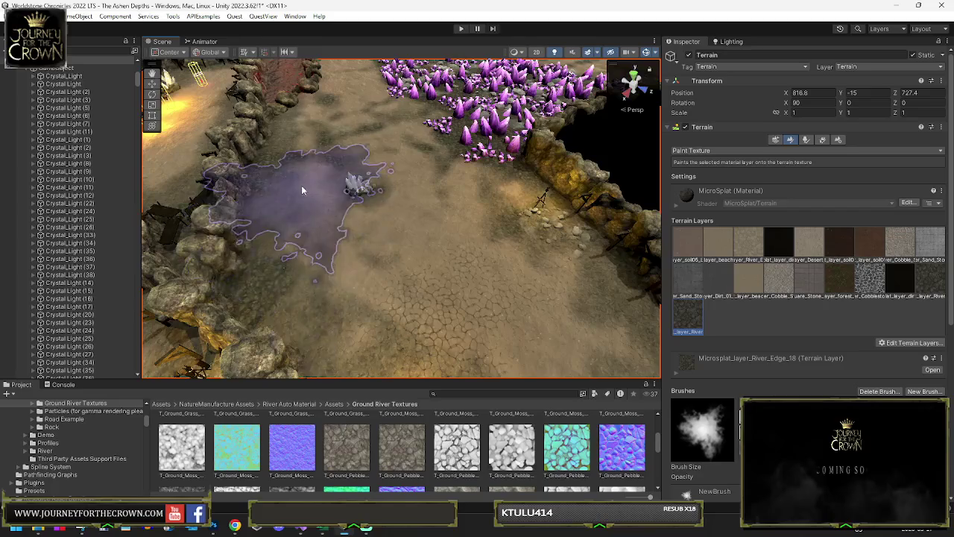
mouse_move(351, 272)
left_mouse_down()
mouse_move(484, 151)
mouse_move(447, 194)
mouse_move(334, 270)
mouse_move(224, 238)
mouse_move(525, 188)
mouse_move(597, 163)
left_mouse_up()
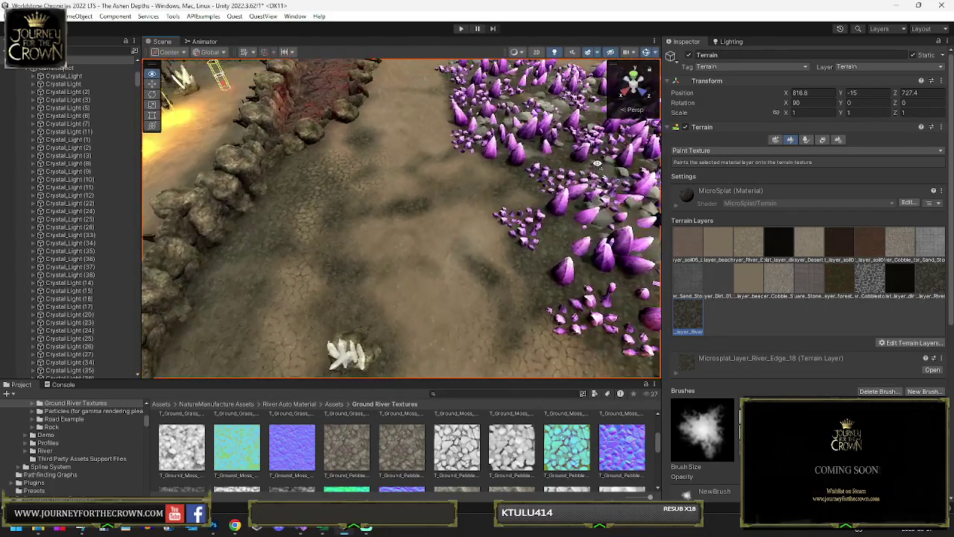
left_click_drag(549, 187, 463, 219)
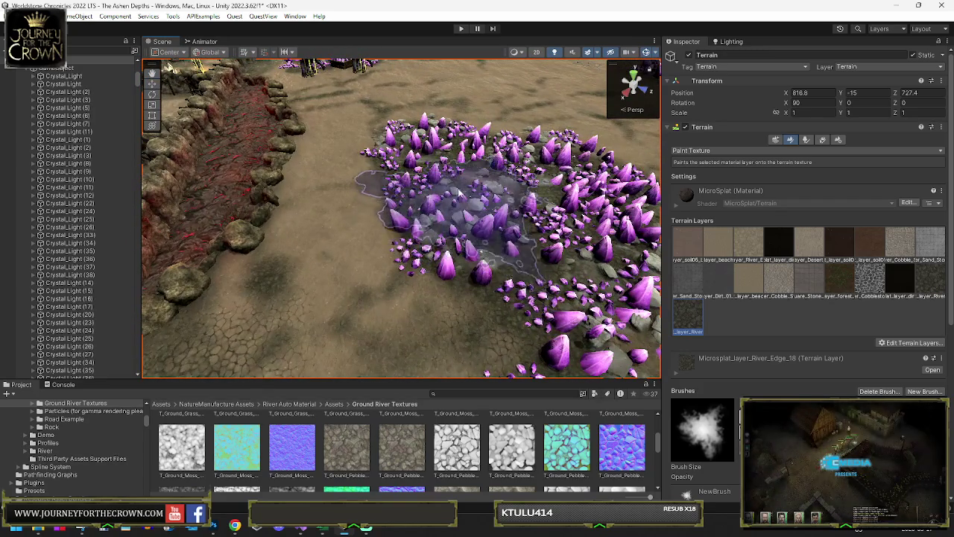
mouse_move(423, 137)
left_mouse_down()
mouse_move(340, 181)
mouse_move(323, 203)
mouse_move(346, 200)
left_mouse_up()
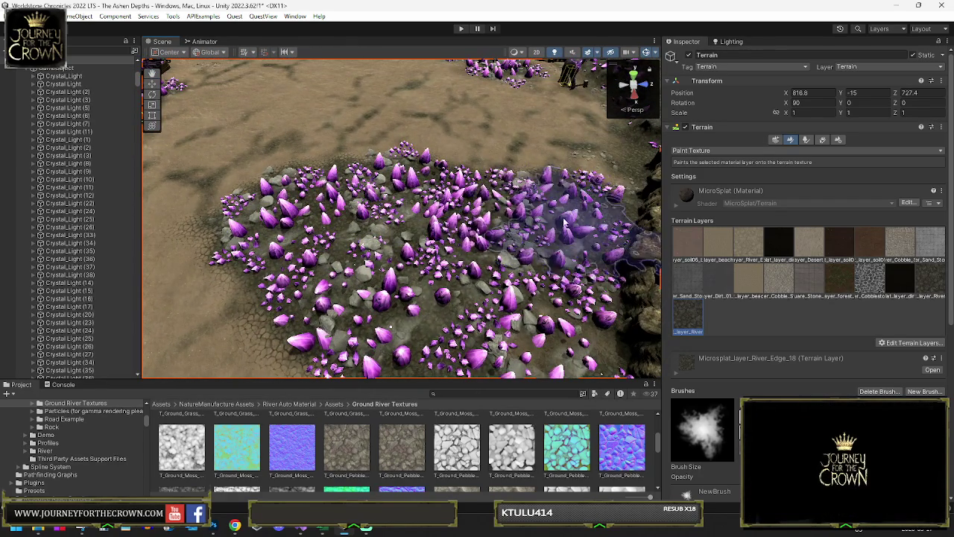
mouse_move(488, 257)
left_mouse_down()
mouse_move(448, 238)
mouse_move(398, 252)
mouse_move(260, 257)
mouse_move(296, 204)
left_mouse_up()
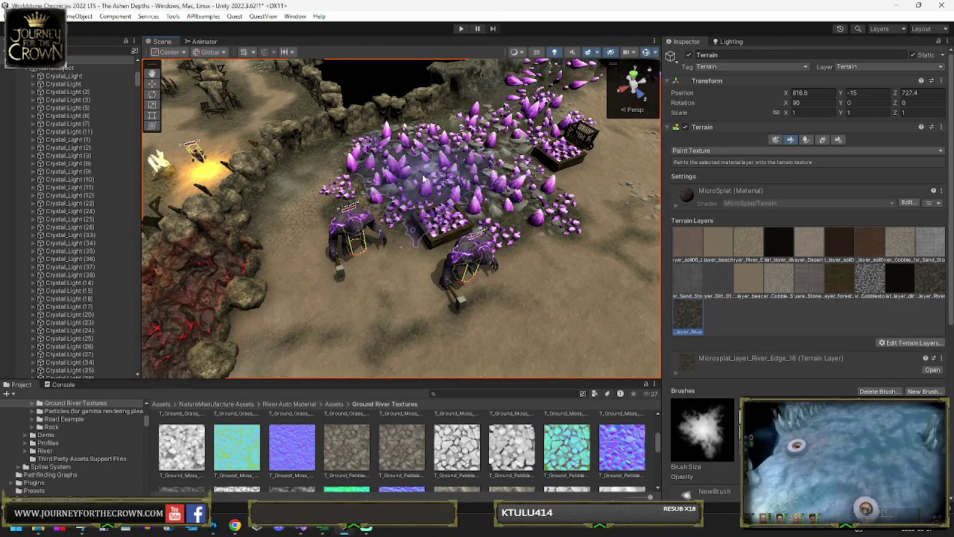
mouse_move(493, 215)
left_mouse_down()
mouse_move(383, 190)
mouse_move(283, 184)
left_mouse_up()
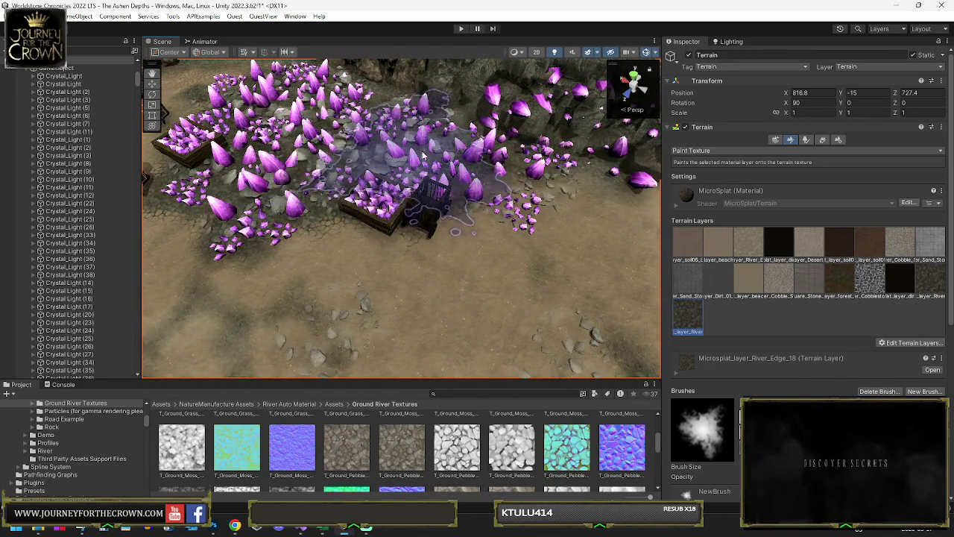
mouse_move(499, 176)
left_mouse_down()
mouse_move(383, 239)
mouse_move(377, 253)
mouse_move(556, 234)
mouse_move(460, 262)
mouse_move(427, 193)
left_mouse_up()
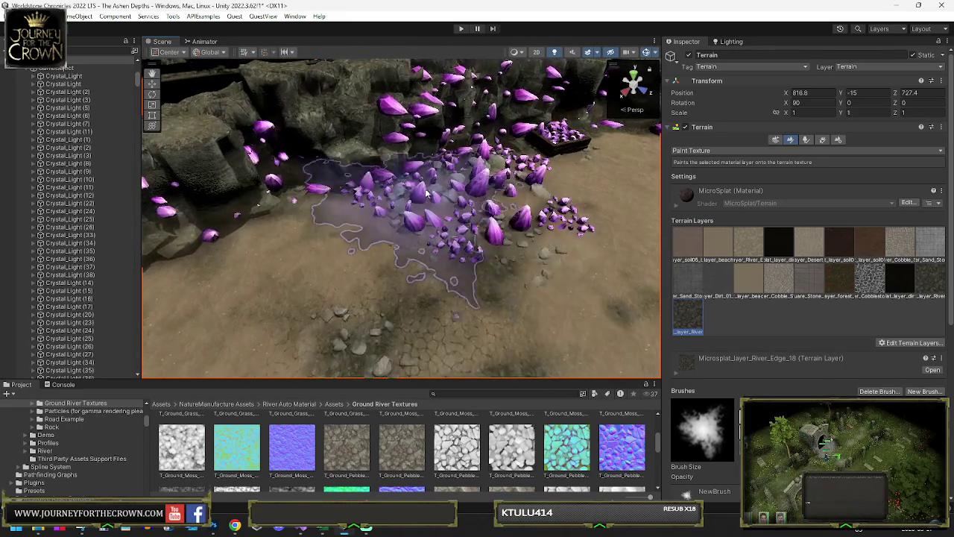
mouse_move(488, 196)
left_mouse_down()
mouse_move(478, 196)
mouse_move(495, 197)
mouse_move(494, 208)
mouse_move(397, 190)
mouse_move(385, 151)
left_mouse_up()
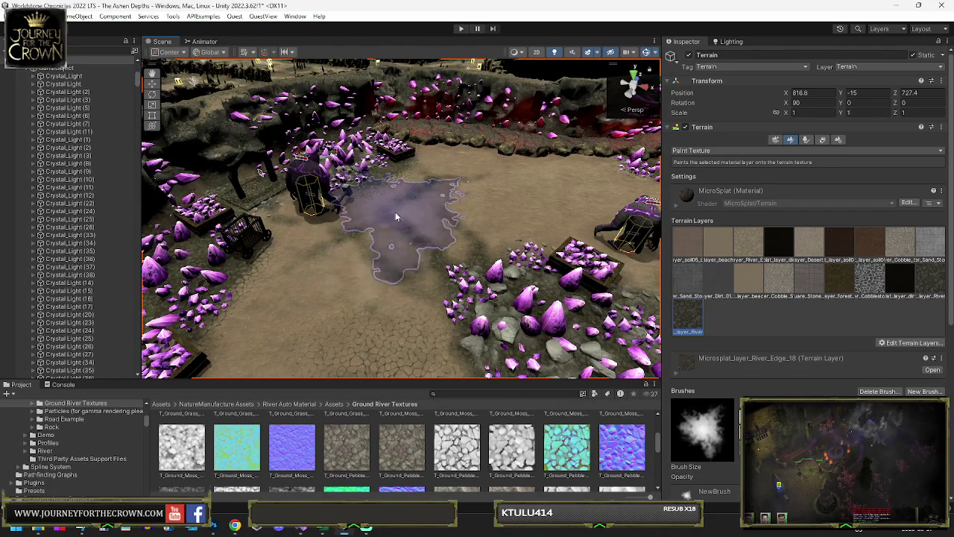
left_click_drag(483, 266, 374, 256)
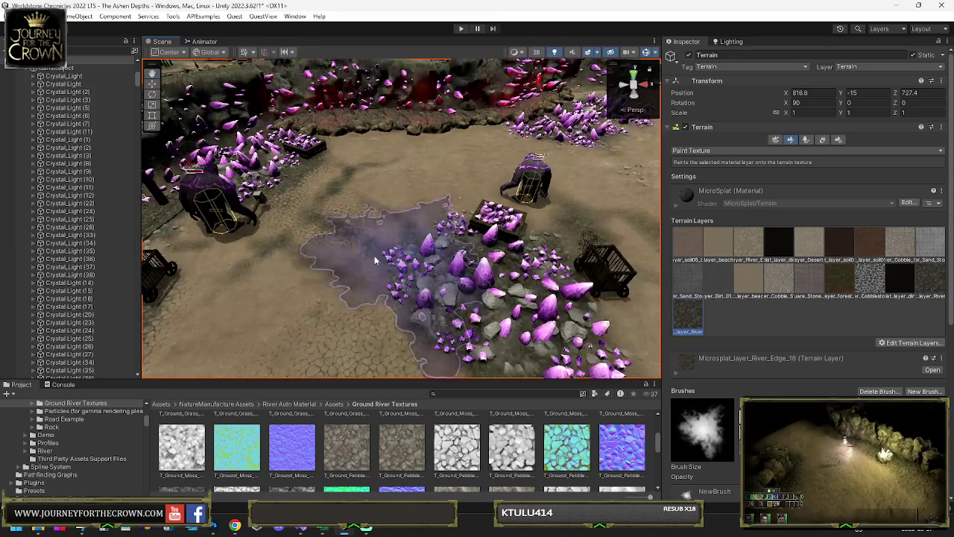
left_click_drag(264, 293, 418, 266)
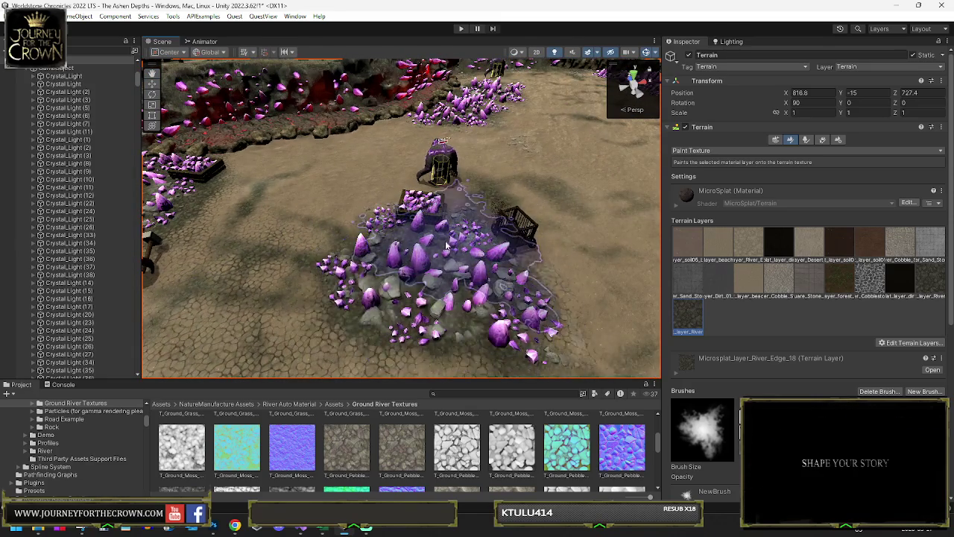
left_click_drag(497, 263, 385, 204)
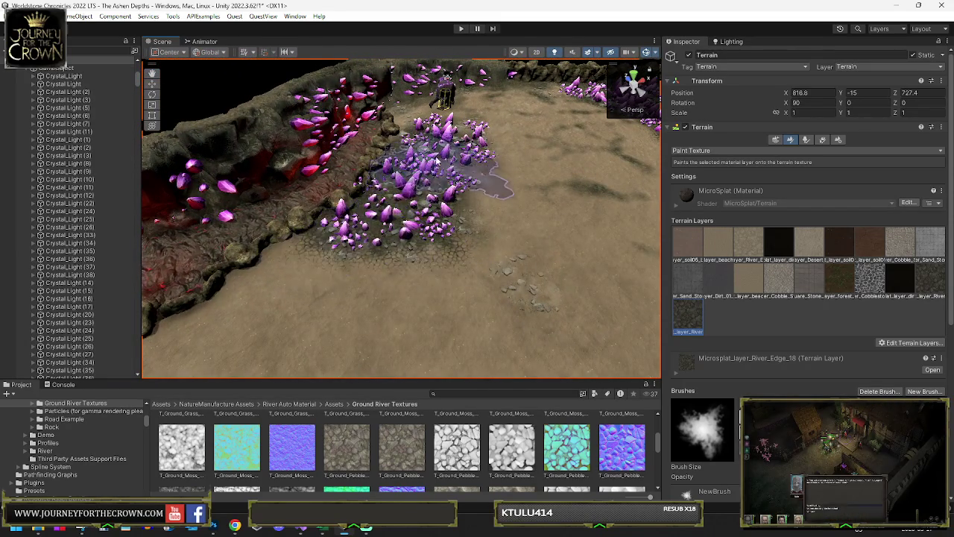
mouse_move(440, 173)
left_mouse_down()
mouse_move(372, 199)
mouse_move(397, 246)
mouse_move(390, 222)
left_mouse_up()
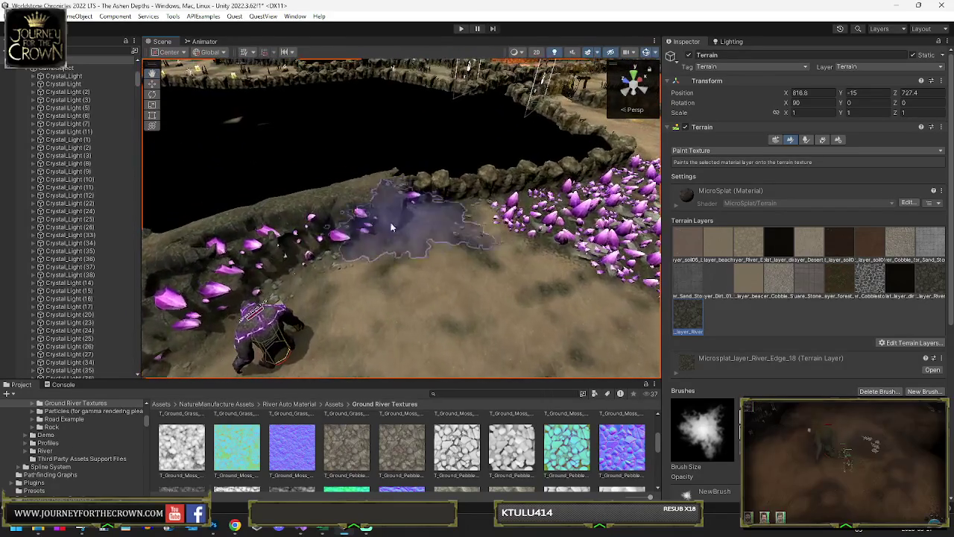
mouse_move(333, 266)
left_mouse_down()
mouse_move(460, 232)
mouse_move(466, 246)
mouse_move(418, 256)
left_mouse_up()
mouse_move(409, 341)
left_mouse_down()
mouse_move(452, 256)
mouse_move(383, 286)
mouse_move(315, 260)
mouse_move(361, 227)
left_mouse_up()
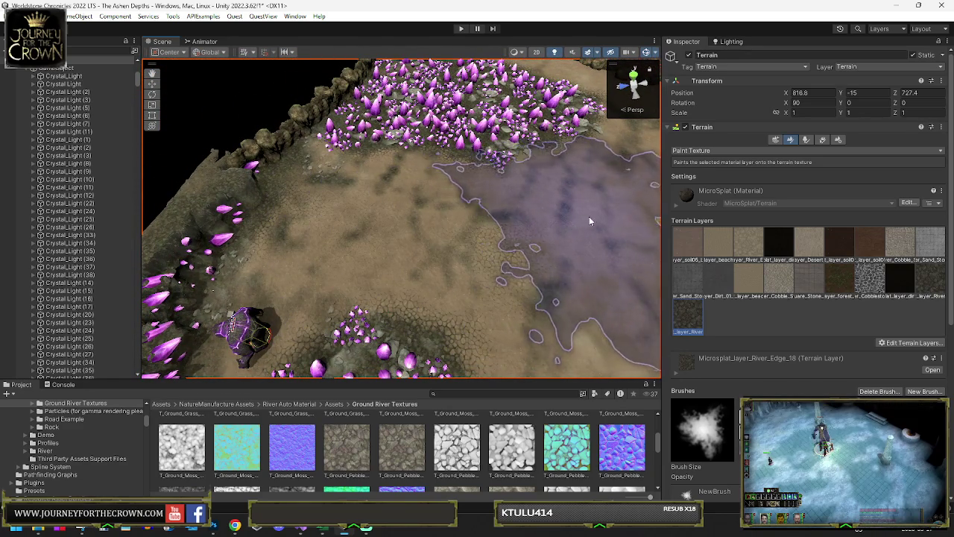
left_click_drag(469, 222, 392, 159)
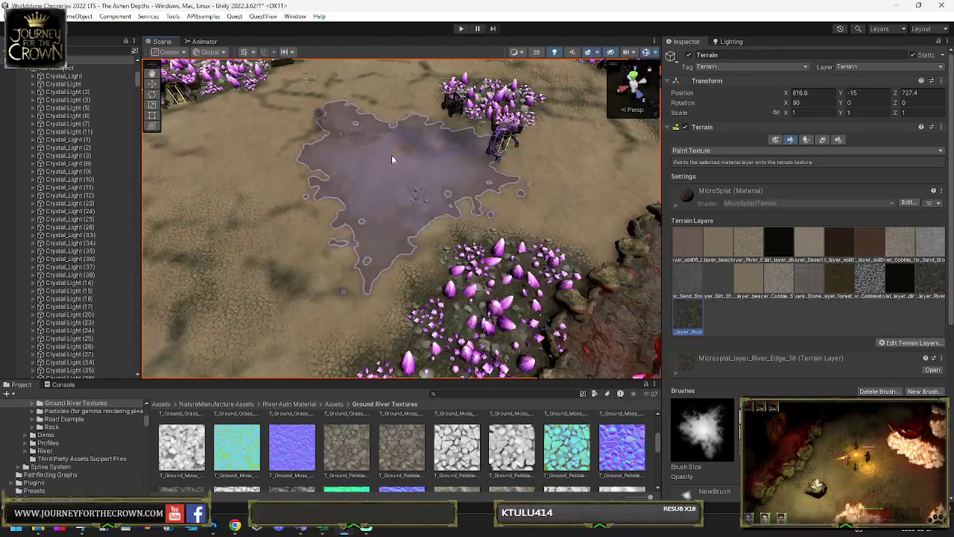
mouse_move(483, 206)
left_mouse_down()
mouse_move(600, 189)
mouse_move(441, 166)
mouse_move(473, 166)
mouse_move(420, 150)
mouse_move(571, 258)
mouse_move(628, 256)
left_mouse_up()
scroll(601, 190, "up", 3)
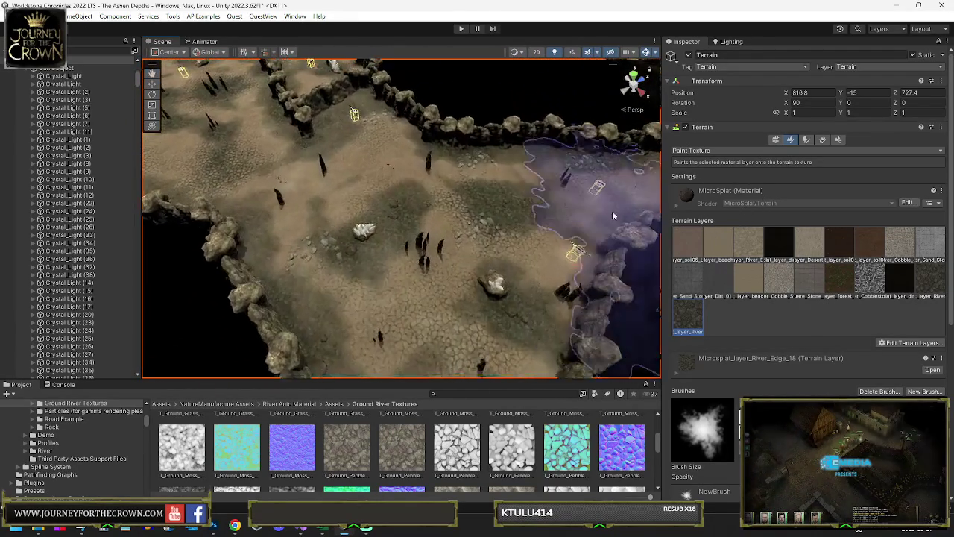
mouse_move(282, 156)
left_mouse_down()
mouse_move(417, 209)
mouse_move(328, 171)
mouse_move(319, 189)
mouse_move(330, 202)
mouse_move(490, 216)
mouse_move(617, 223)
mouse_move(546, 216)
mouse_move(736, 202)
mouse_move(894, 205)
mouse_move(187, 204)
mouse_move(310, 186)
mouse_move(181, 233)
mouse_move(442, 226)
left_mouse_up()
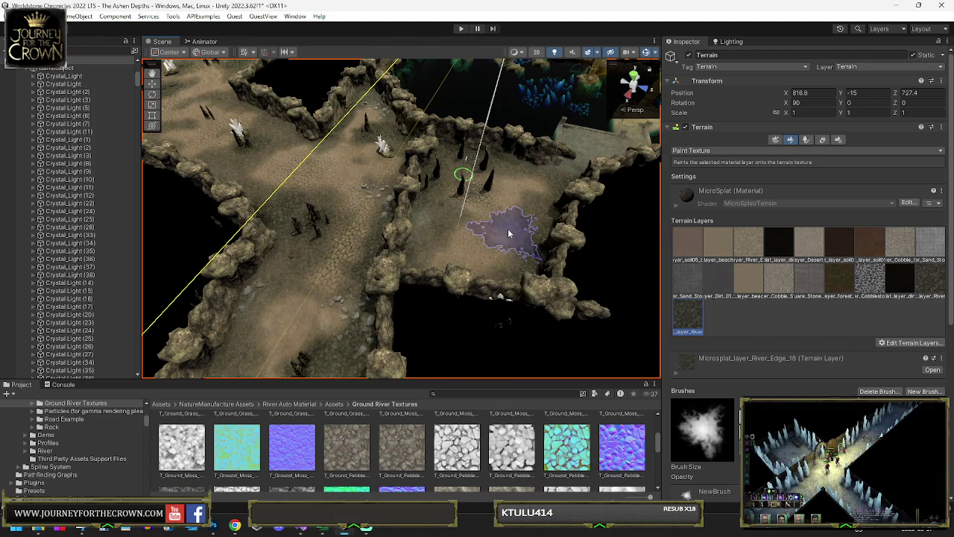
mouse_move(528, 277)
left_mouse_down()
mouse_move(369, 230)
mouse_move(375, 256)
left_mouse_up()
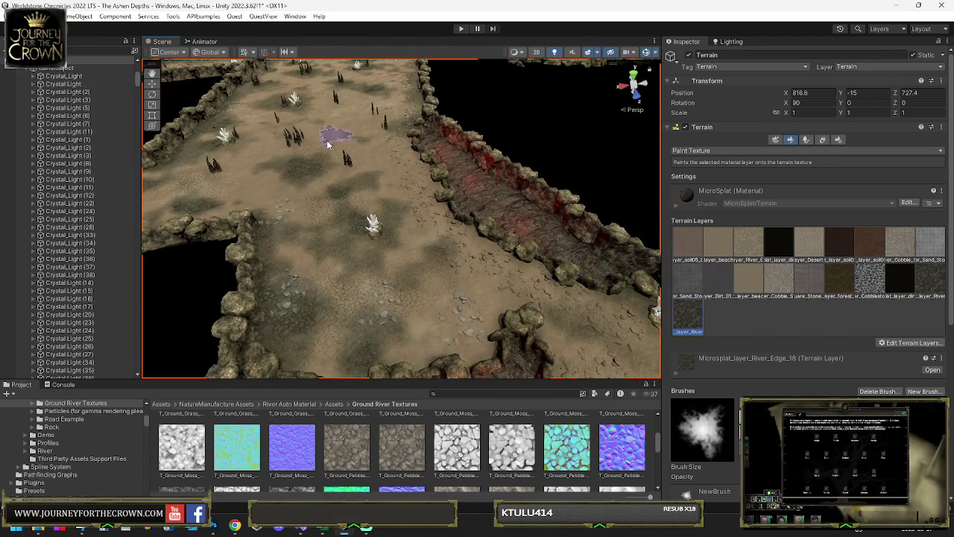
mouse_move(325, 178)
left_mouse_down()
mouse_move(381, 181)
mouse_move(406, 200)
left_mouse_up()
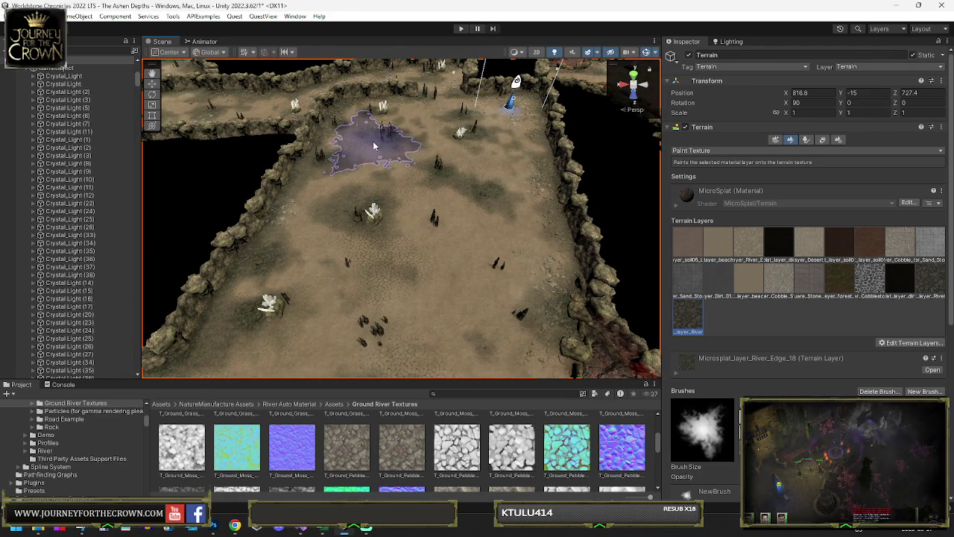
mouse_move(427, 203)
left_mouse_down()
mouse_move(573, 176)
mouse_move(463, 182)
left_mouse_up()
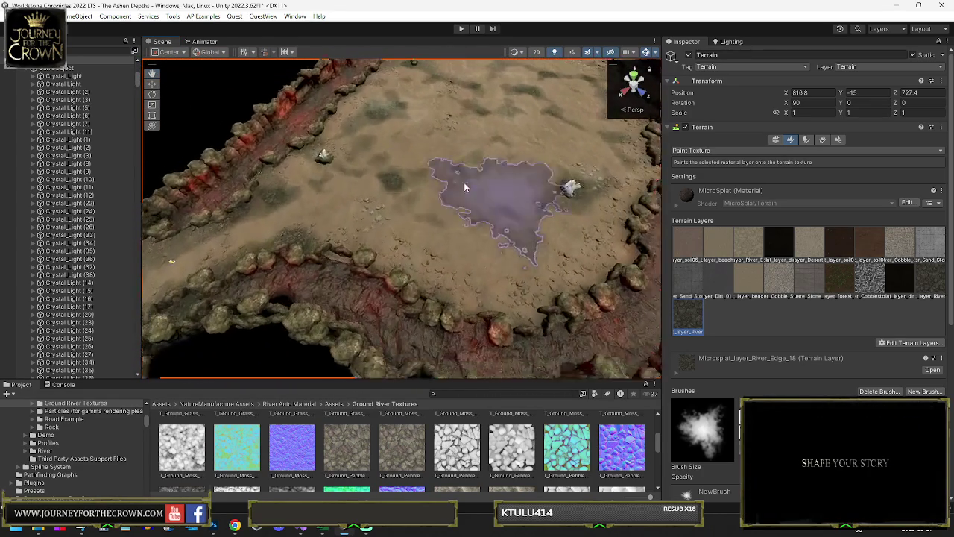
scroll(387, 186, "up", 5)
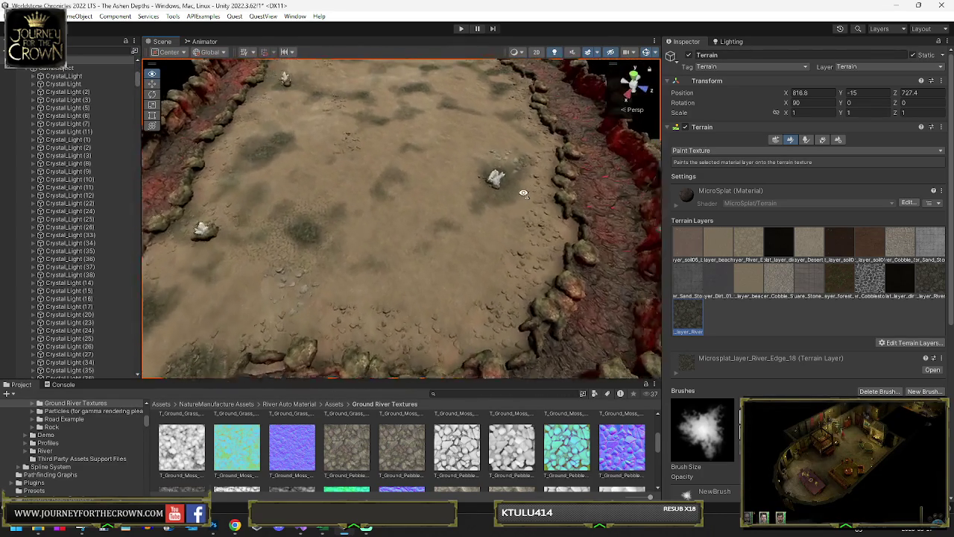
left_click_drag(435, 185, 319, 208)
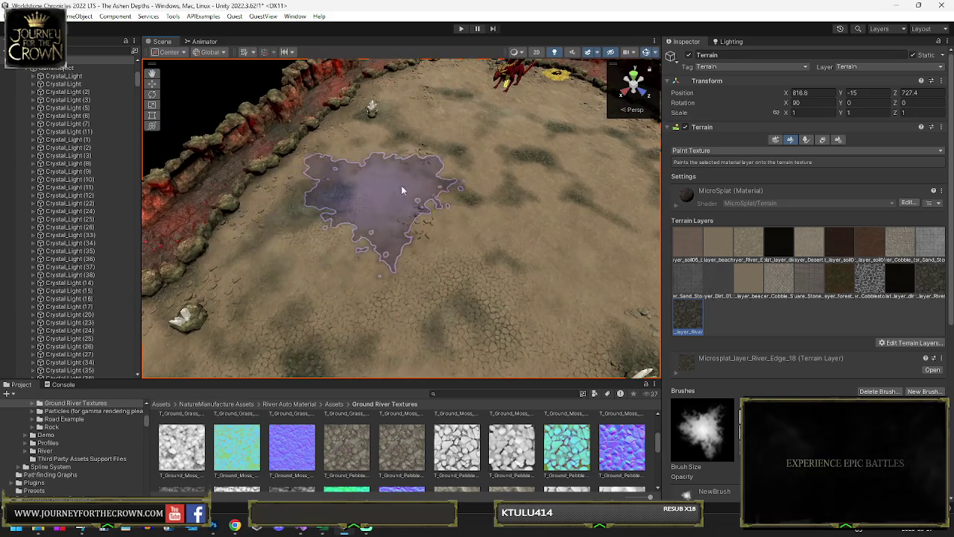
scroll(401, 184, "down", 3)
scroll(422, 172, "up", 4)
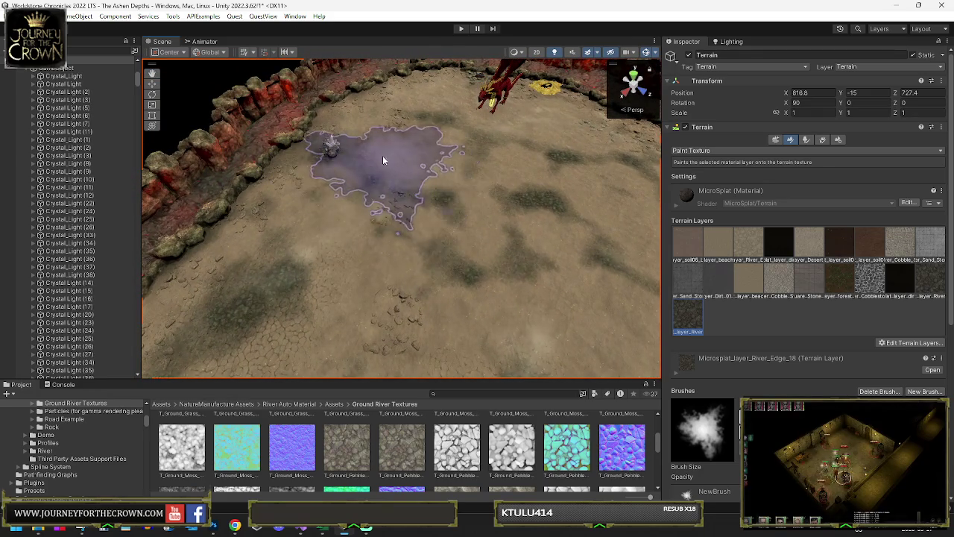
mouse_move(517, 269)
left_mouse_down()
mouse_move(601, 262)
mouse_move(579, 266)
left_mouse_up()
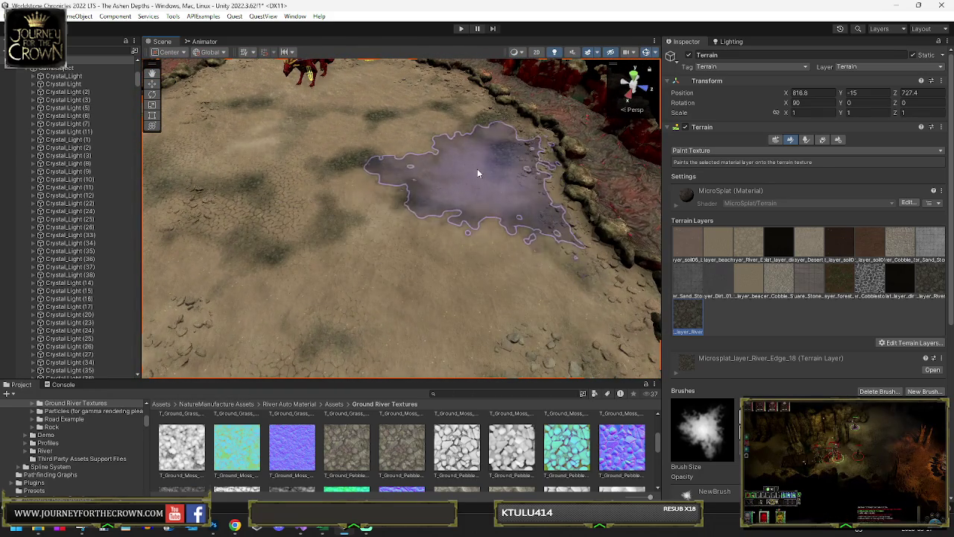
left_click_drag(478, 164, 452, 148)
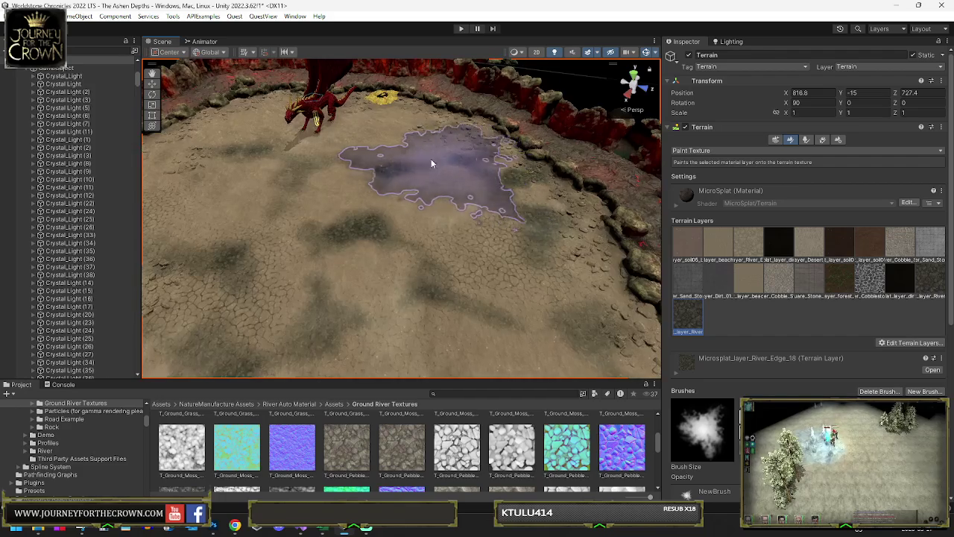
mouse_move(350, 219)
left_mouse_down()
mouse_move(357, 187)
mouse_move(365, 190)
left_mouse_up()
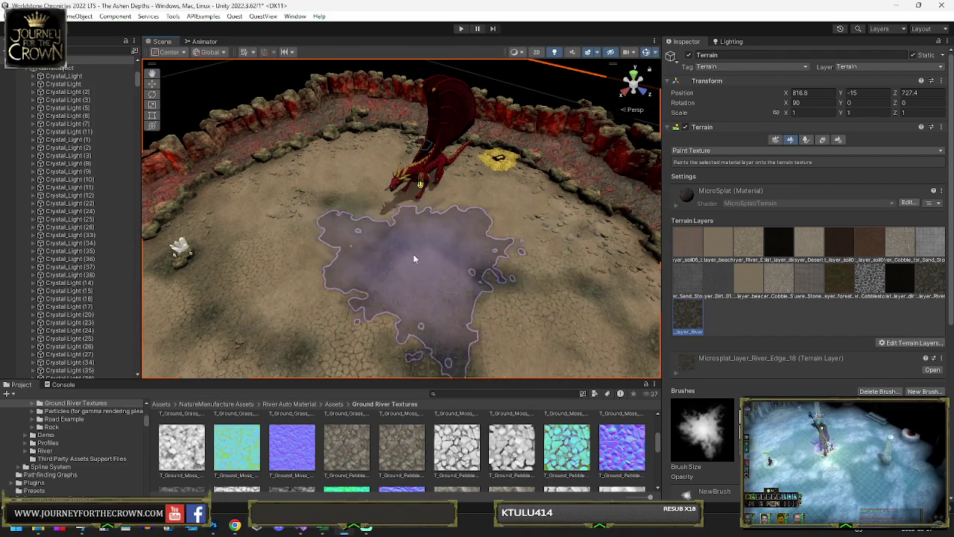
left_click_drag(486, 254, 326, 229)
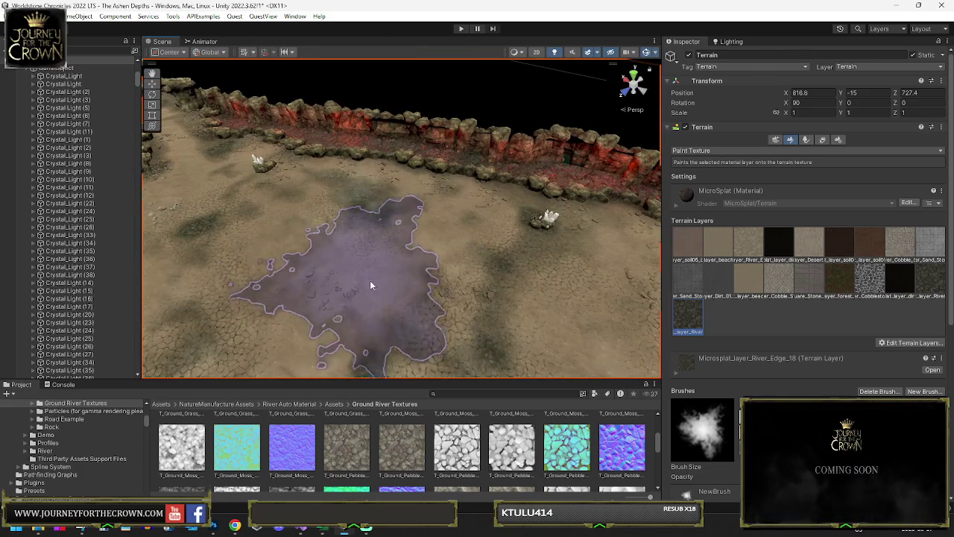
left_click_drag(357, 315, 325, 337)
mouse_move(330, 299)
left_mouse_down()
mouse_move(368, 202)
mouse_move(345, 190)
mouse_move(390, 236)
mouse_move(377, 221)
mouse_move(384, 215)
mouse_move(369, 207)
mouse_move(392, 265)
left_mouse_up()
mouse_move(385, 317)
left_mouse_down()
mouse_move(441, 232)
mouse_move(389, 229)
mouse_move(394, 285)
left_mouse_up()
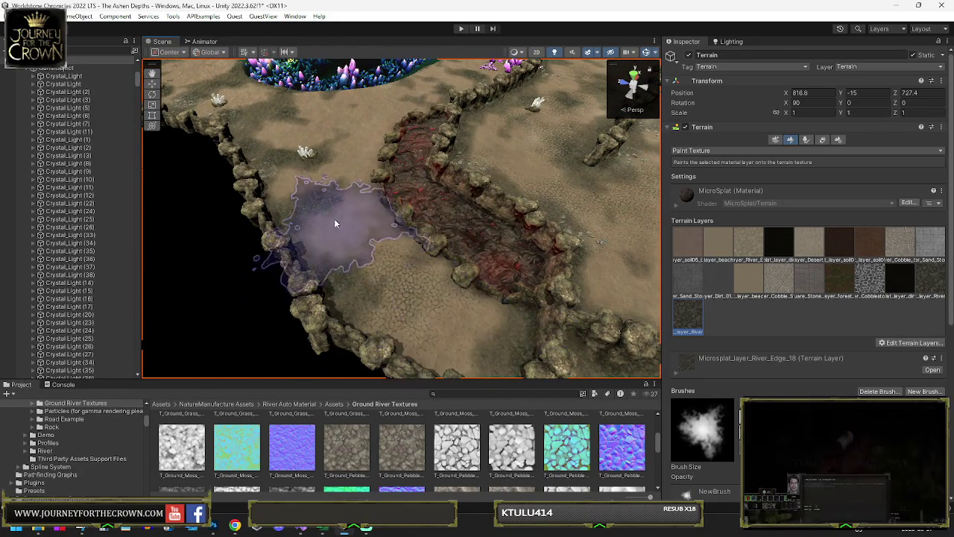
- Paint River_Edge_18 onto the corridor ground below the upper rock wall's crystals
scroll(328, 163, "up", 5)
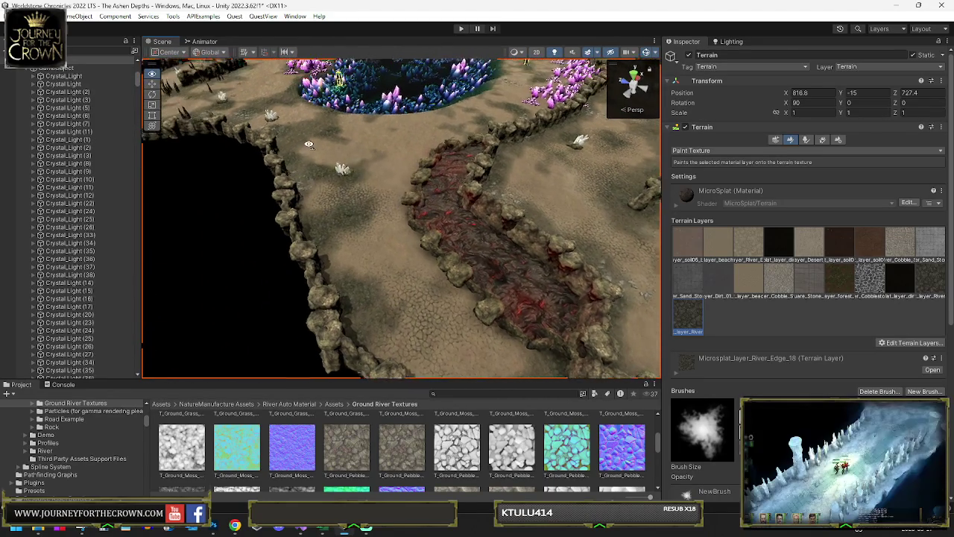
scroll(354, 177, "up", 2)
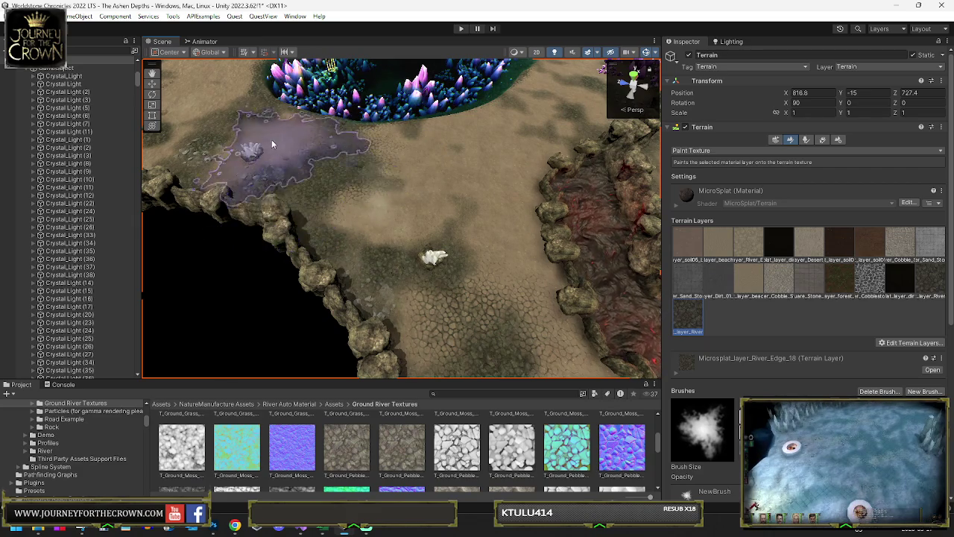
left_click_drag(256, 138, 276, 164)
left_click_drag(333, 186, 330, 181)
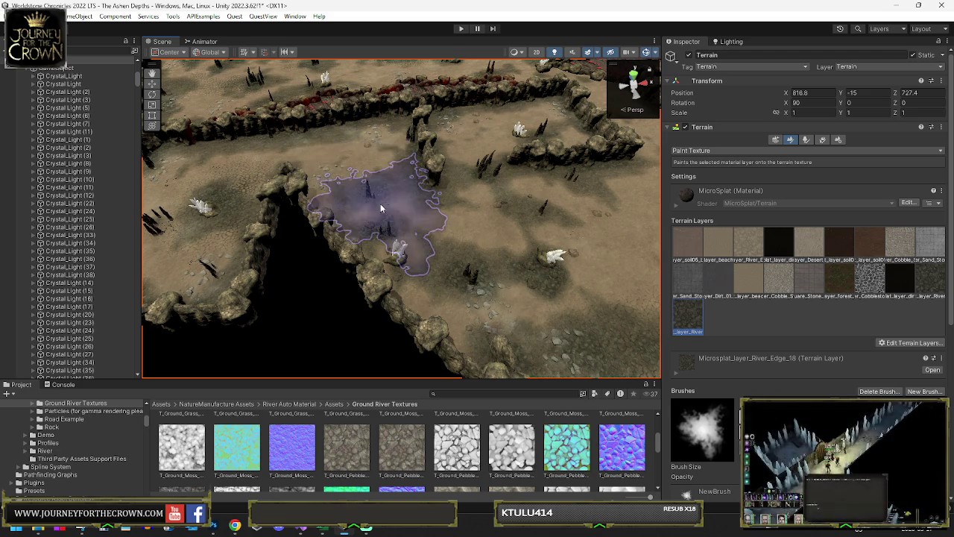
left_click_drag(484, 244, 511, 242)
- Orbit across the crystal fields and buildings to check the result, then maximize the Scene view
left_click_drag(576, 243, 556, 212)
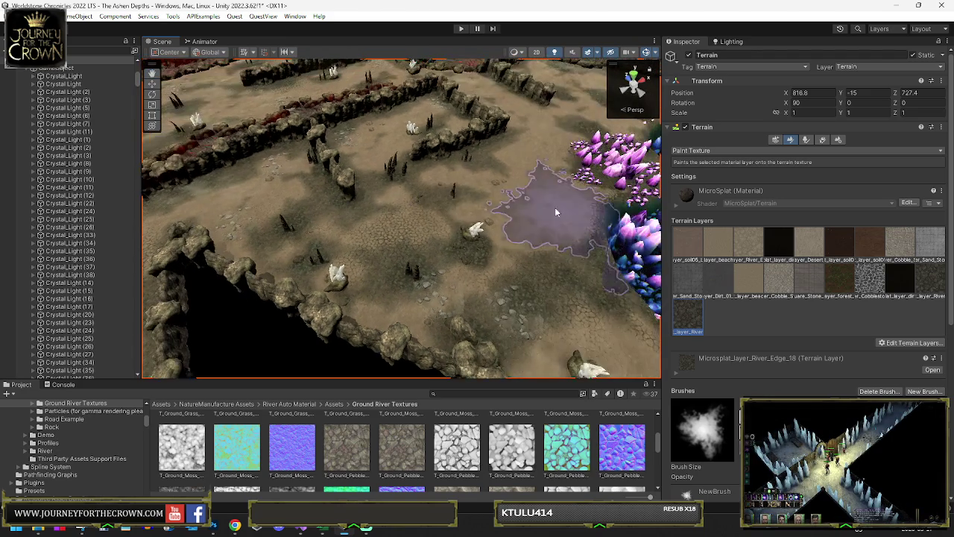
left_click_drag(503, 196, 303, 168)
left_click_drag(255, 224, 383, 224)
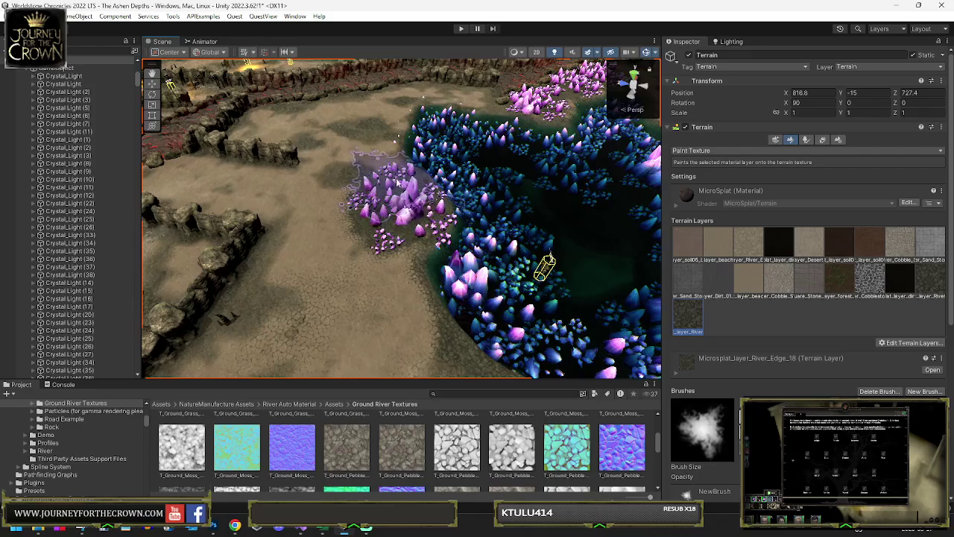
left_click_drag(409, 186, 344, 228)
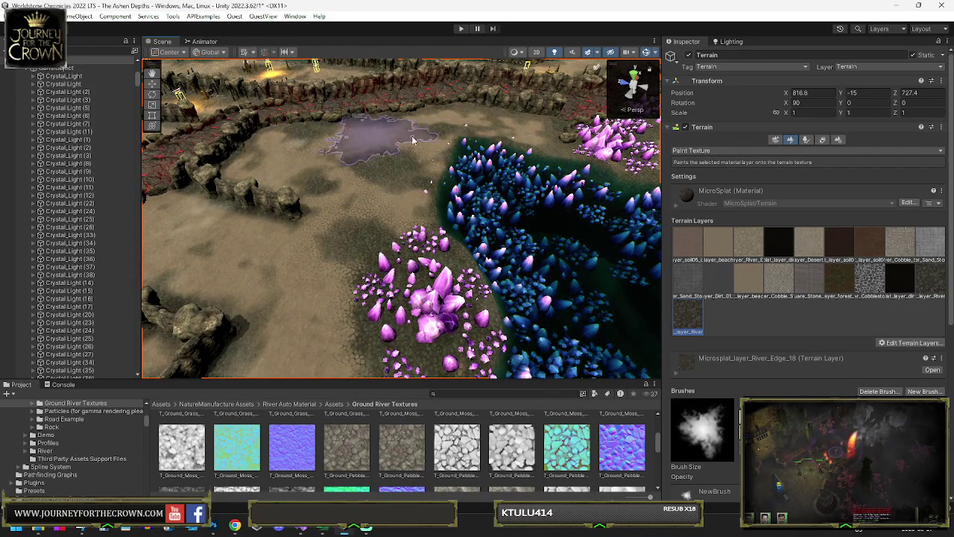
left_click_drag(520, 166, 397, 155)
mouse_move(498, 162)
left_mouse_down()
mouse_move(580, 151)
mouse_move(347, 116)
left_mouse_up()
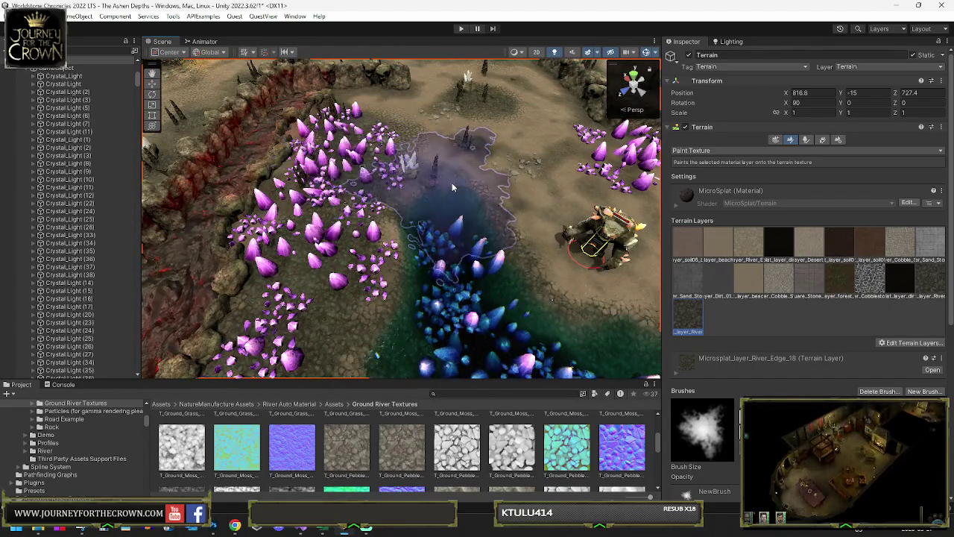
left_click_drag(585, 166, 609, 160)
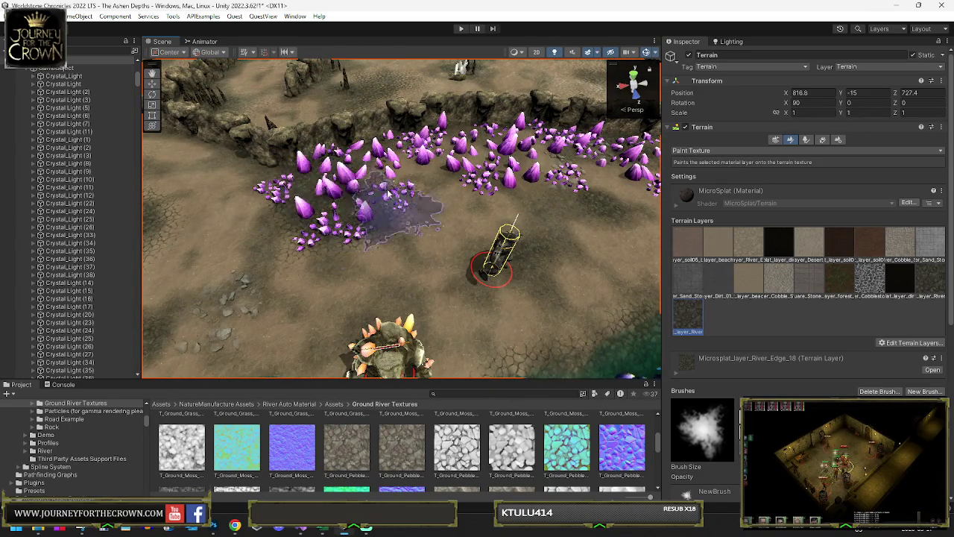
left_click_drag(551, 152, 431, 154)
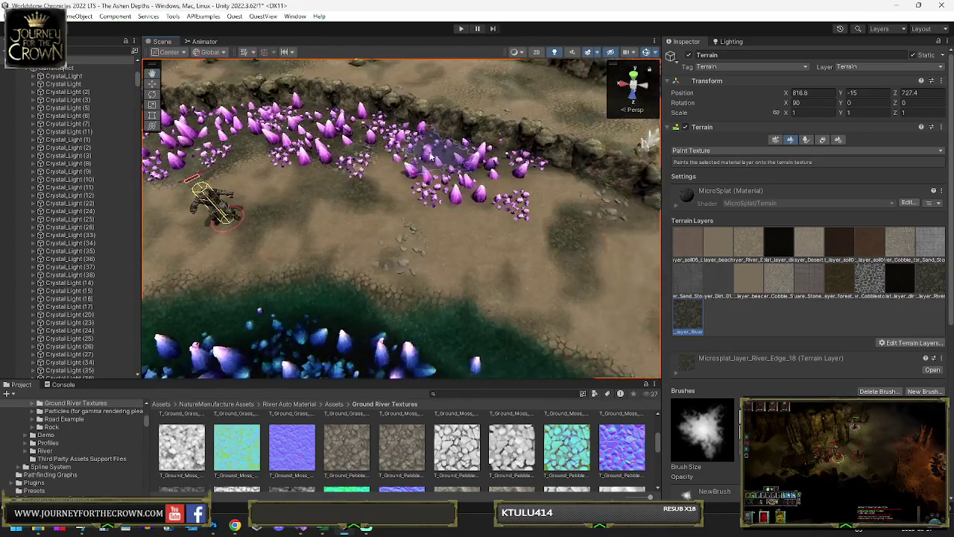
key("shift+space")
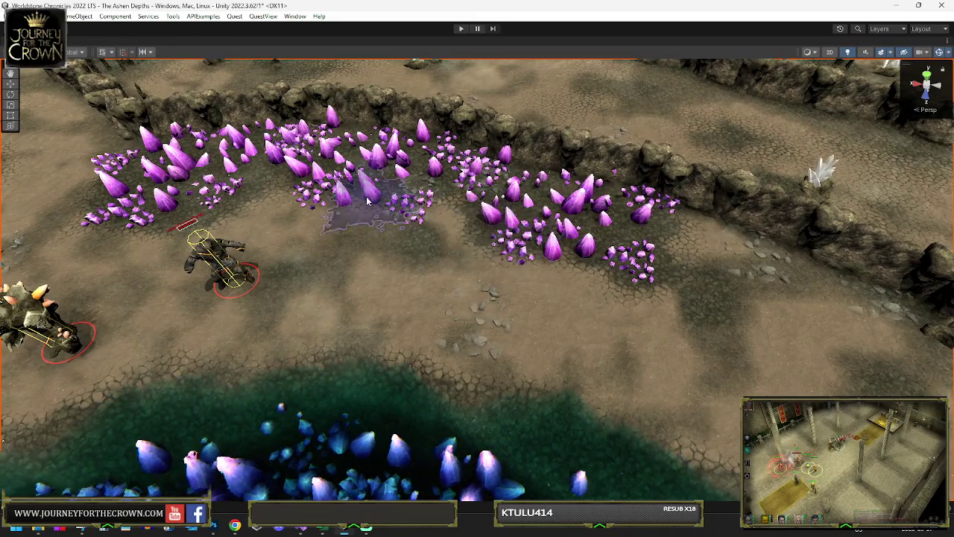
- Fly over the purple terrain patch and red lava pit to survey the maze
left_click_drag(363, 197, 477, 237)
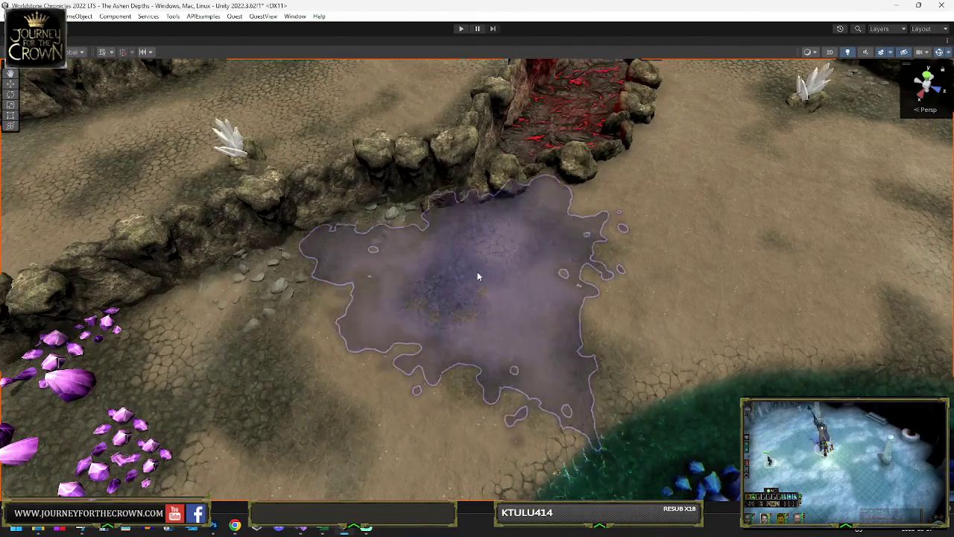
mouse_move(460, 297)
left_mouse_down()
mouse_move(534, 280)
mouse_move(533, 268)
mouse_move(558, 262)
mouse_move(621, 298)
mouse_move(548, 322)
left_mouse_up()
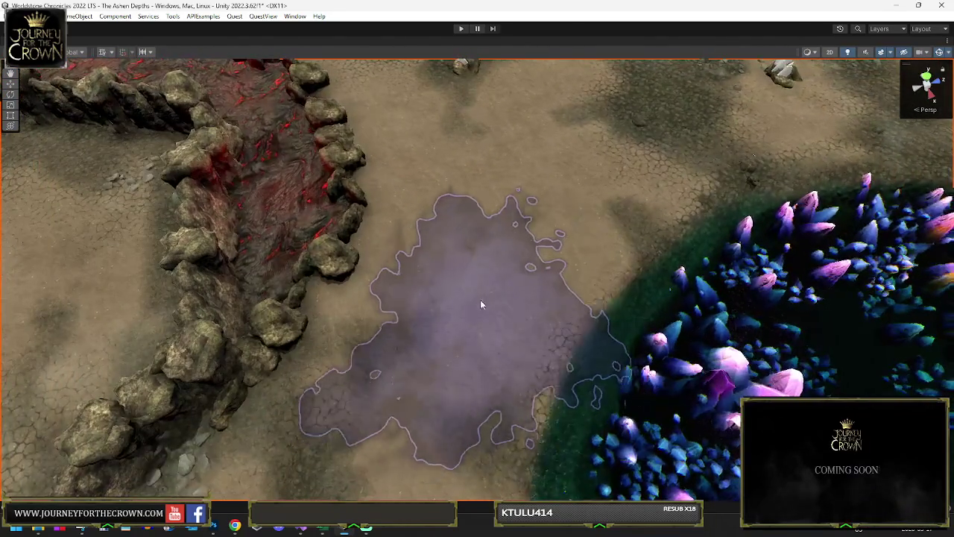
left_click_drag(480, 302, 551, 266)
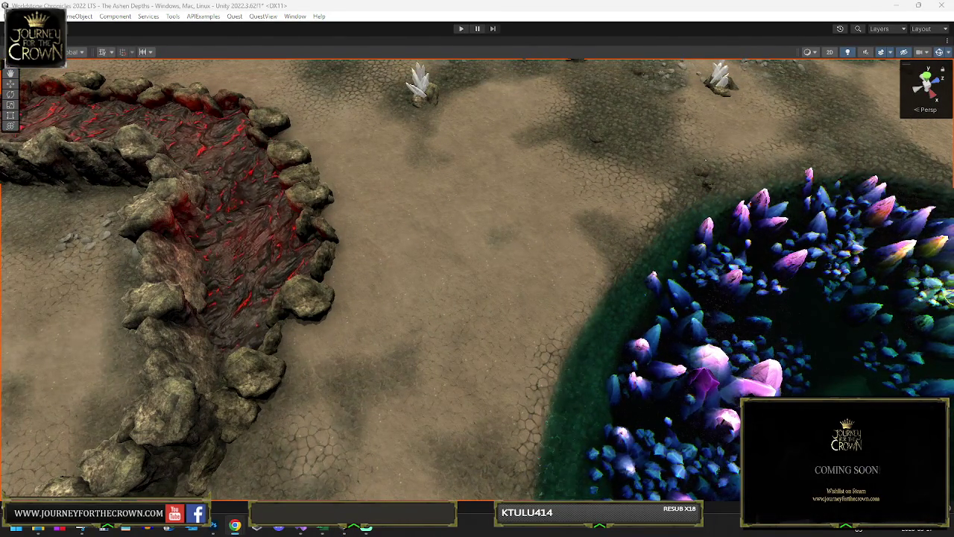
mouse_move(466, 262)
left_mouse_down()
mouse_move(305, 249)
mouse_move(472, 260)
mouse_move(834, 238)
mouse_move(653, 319)
mouse_move(487, 261)
mouse_move(408, 332)
mouse_move(392, 385)
mouse_move(405, 364)
mouse_move(448, 365)
mouse_move(506, 327)
mouse_move(449, 249)
mouse_move(601, 279)
mouse_move(432, 276)
left_mouse_up()
scroll(469, 325, "down", 5)
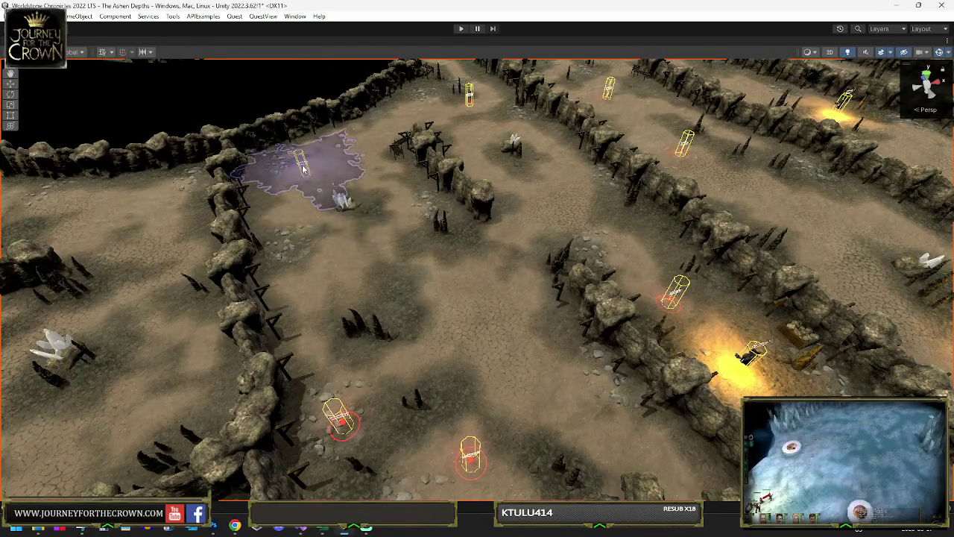
mouse_move(333, 224)
left_mouse_down()
mouse_move(291, 255)
mouse_move(314, 304)
left_mouse_up()
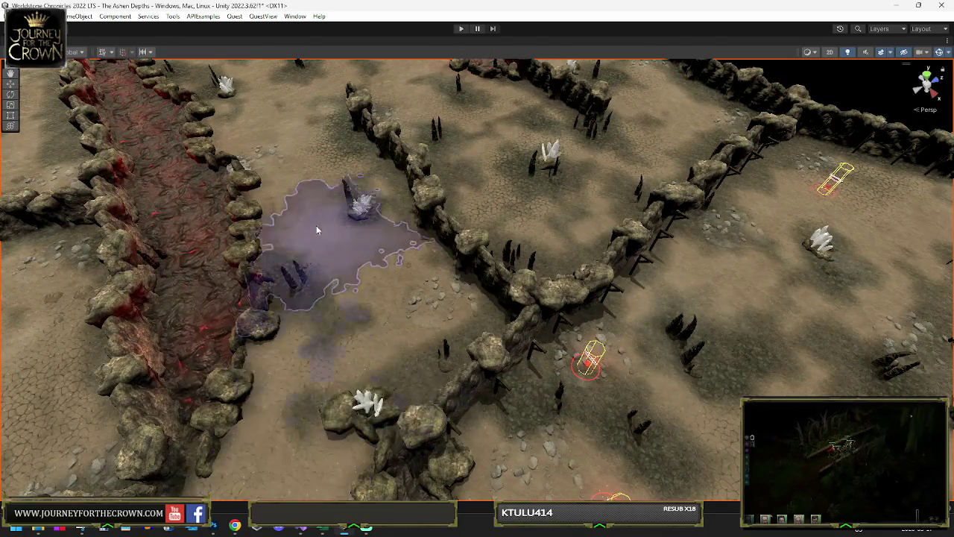
mouse_move(272, 133)
left_mouse_down()
mouse_move(170, 103)
mouse_move(420, 195)
left_mouse_up()
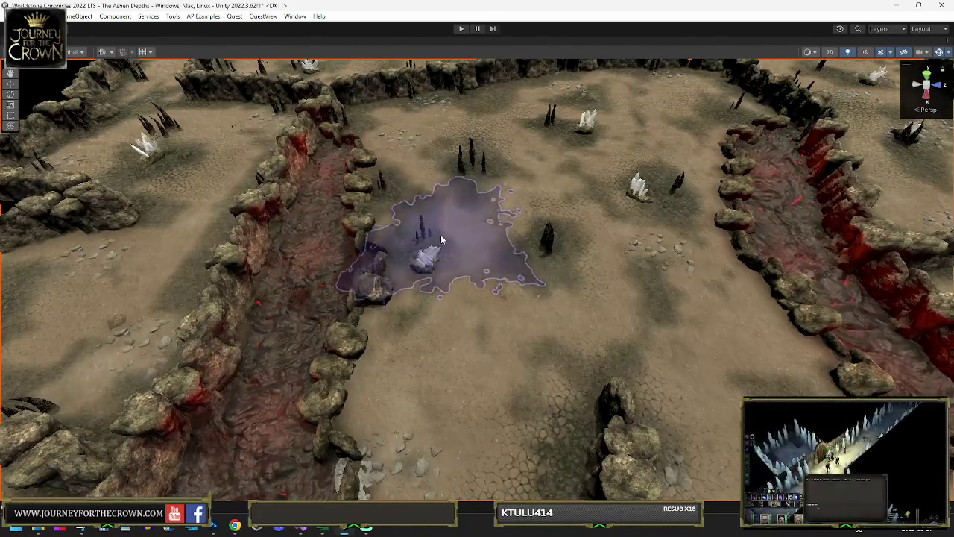
mouse_move(553, 319)
left_mouse_down()
mouse_move(660, 329)
mouse_move(502, 238)
left_mouse_up()
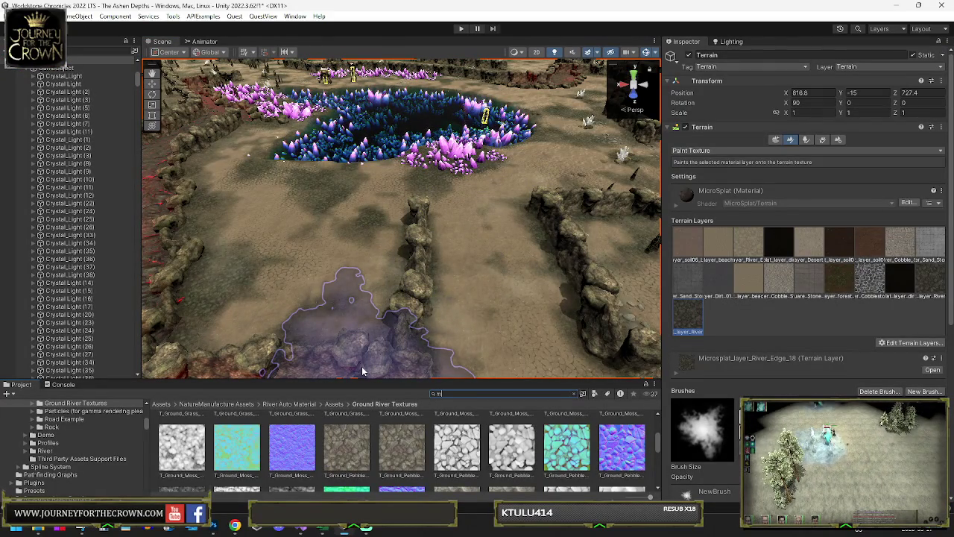
- Search the project for 'mist' and drop the Fog Or Smoke Or Mist prefab into the scene
type("my")
key("BackSpace")
type("ist")
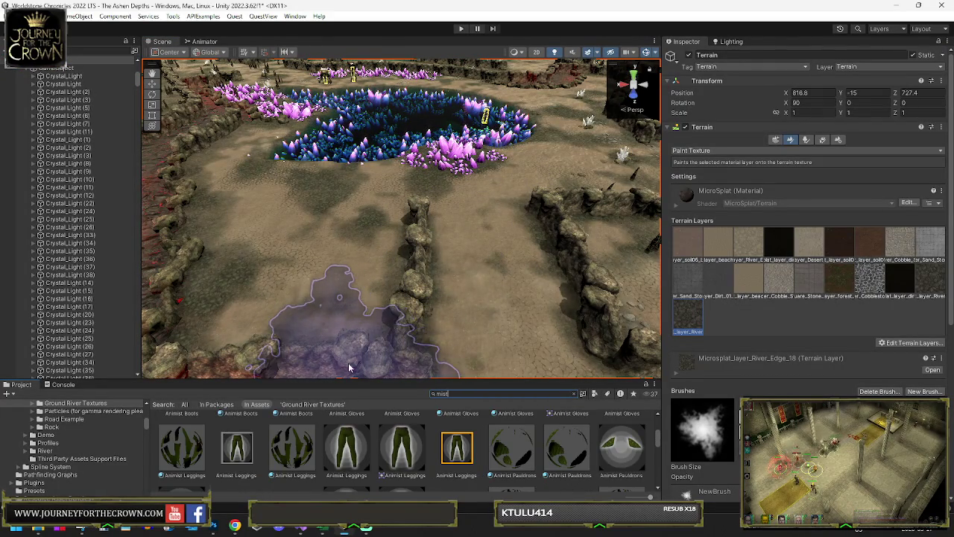
left_click_drag(354, 379, 402, 254)
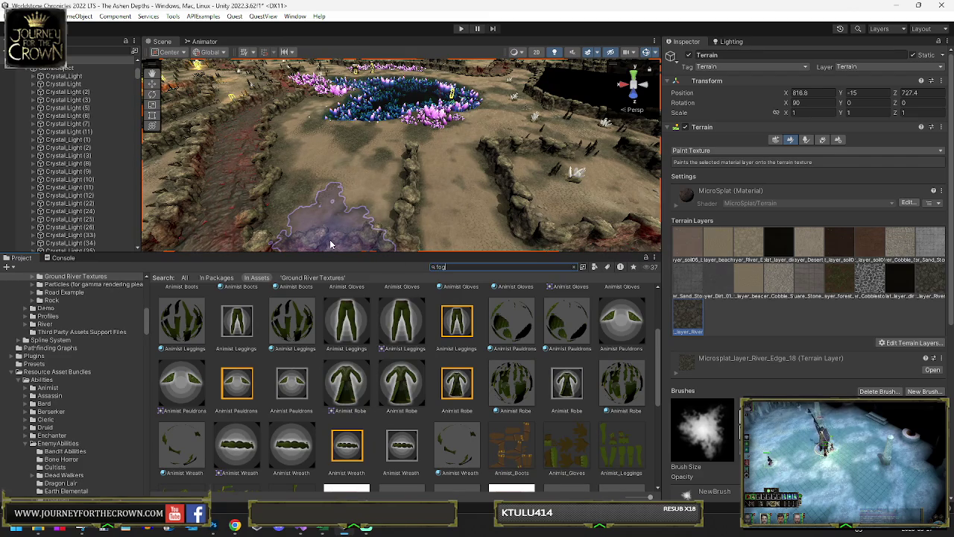
scroll(381, 349, "up", 3)
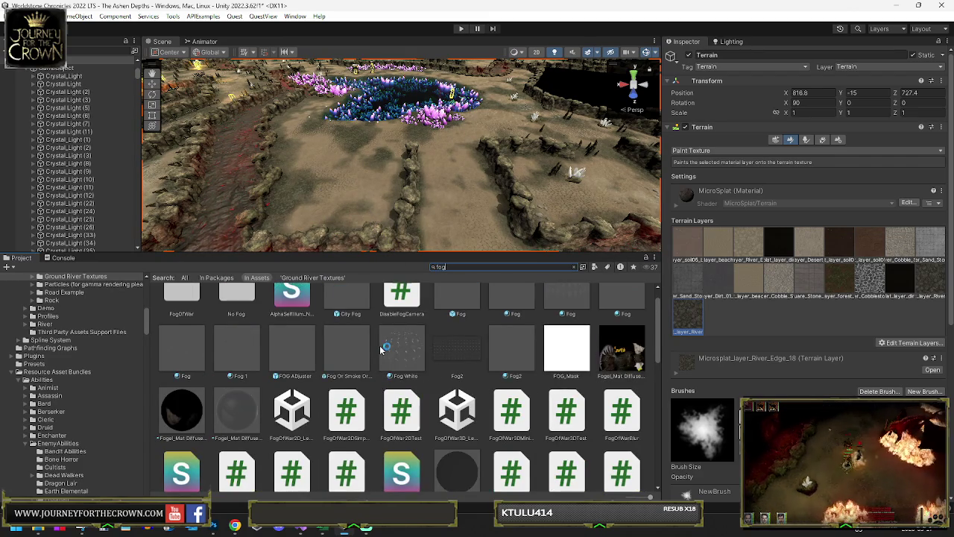
scroll(505, 332, "up", 2)
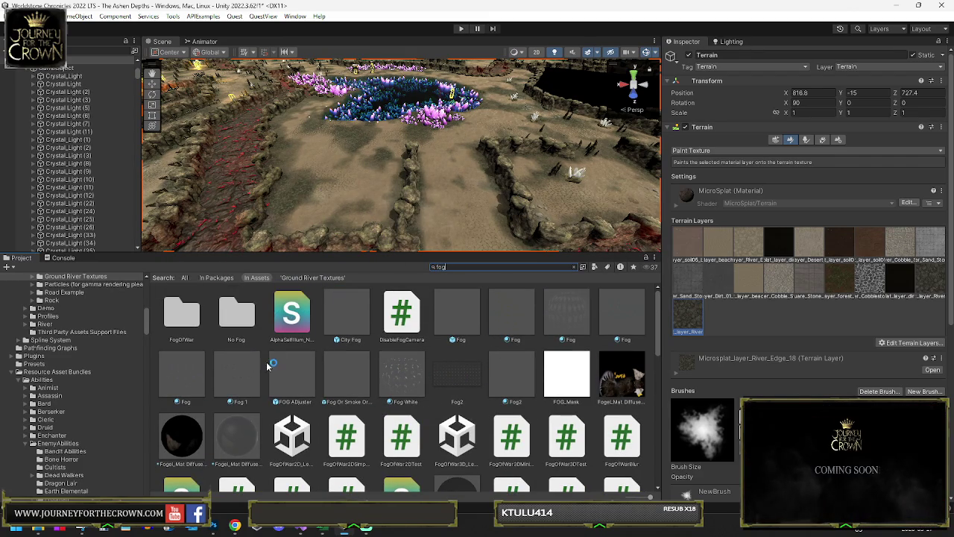
left_click(346, 380)
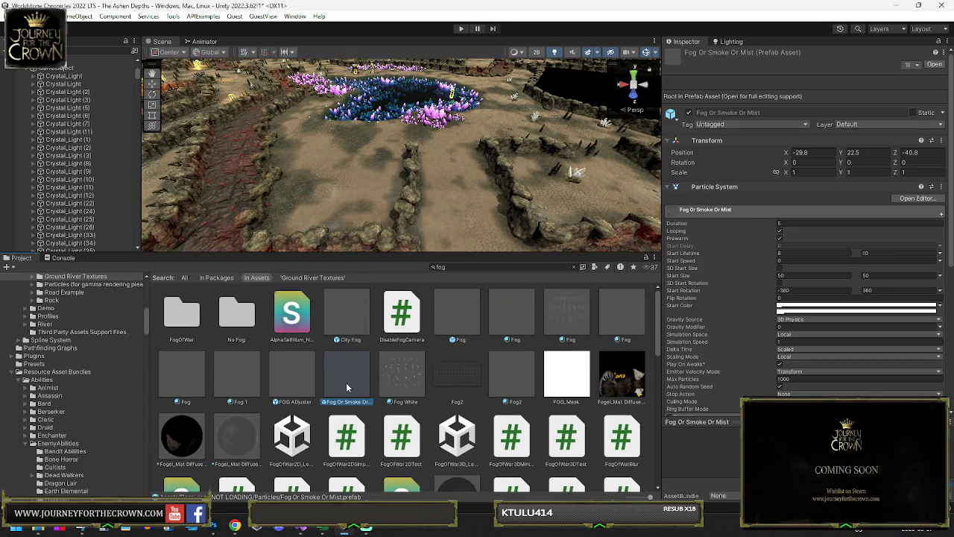
left_click_drag(347, 377, 400, 132)
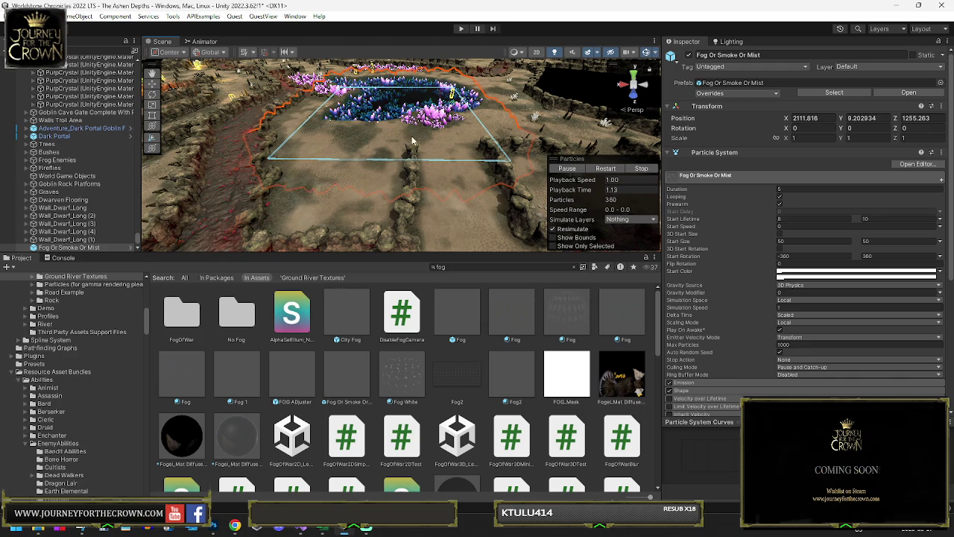
- Raise the fog emitter above the crystal pit and set its Gravity Modifier to -1
key("f")
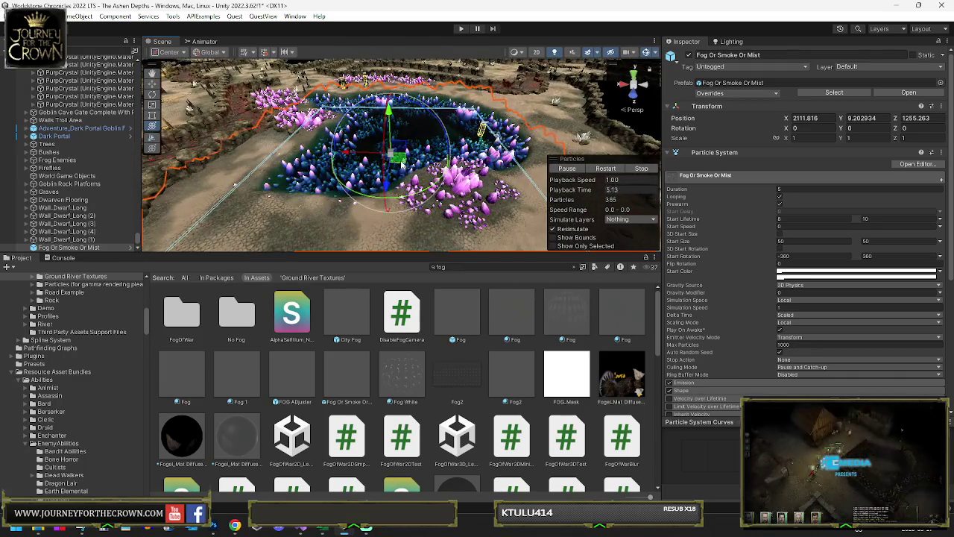
left_click_drag(400, 157, 410, 134)
mouse_move(400, 97)
left_mouse_down()
mouse_move(400, 60)
mouse_move(436, 109)
mouse_move(427, 119)
left_mouse_up()
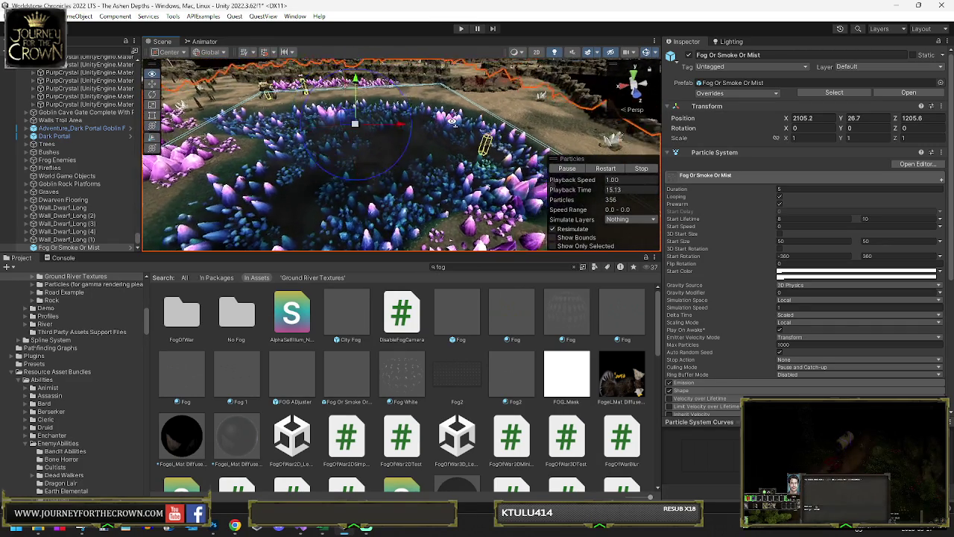
left_click_drag(451, 117, 346, 104)
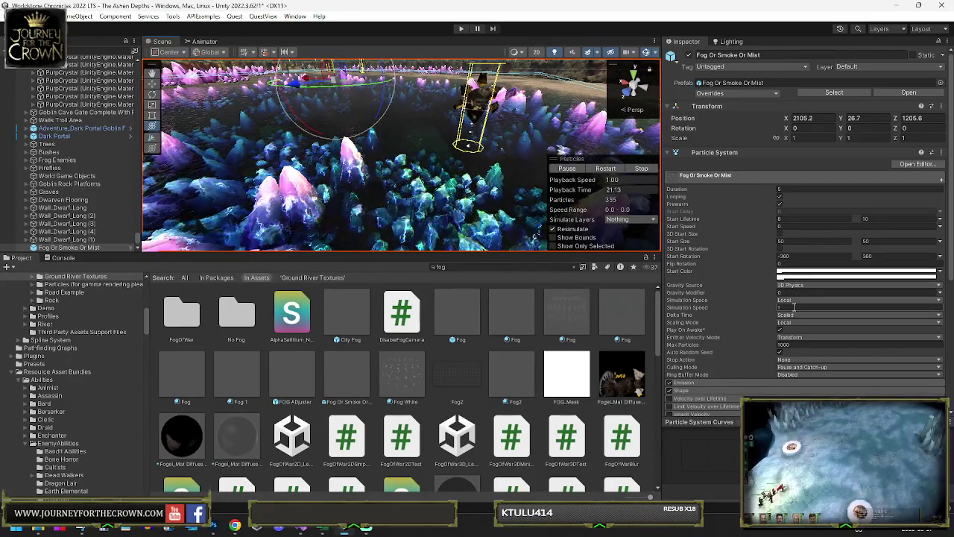
left_click(795, 293)
type("-1")
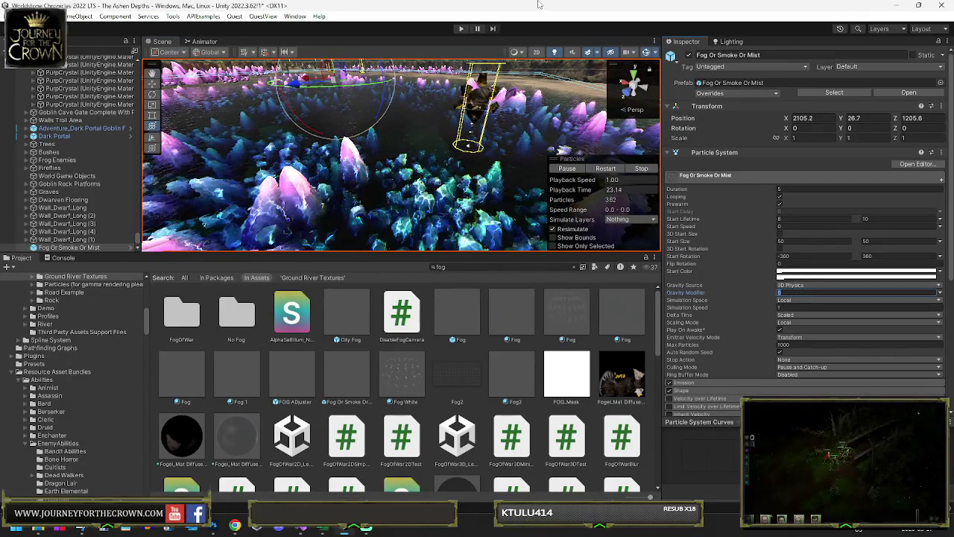
mouse_move(477, 149)
left_mouse_down()
mouse_move(418, 149)
mouse_move(501, 174)
left_mouse_up()
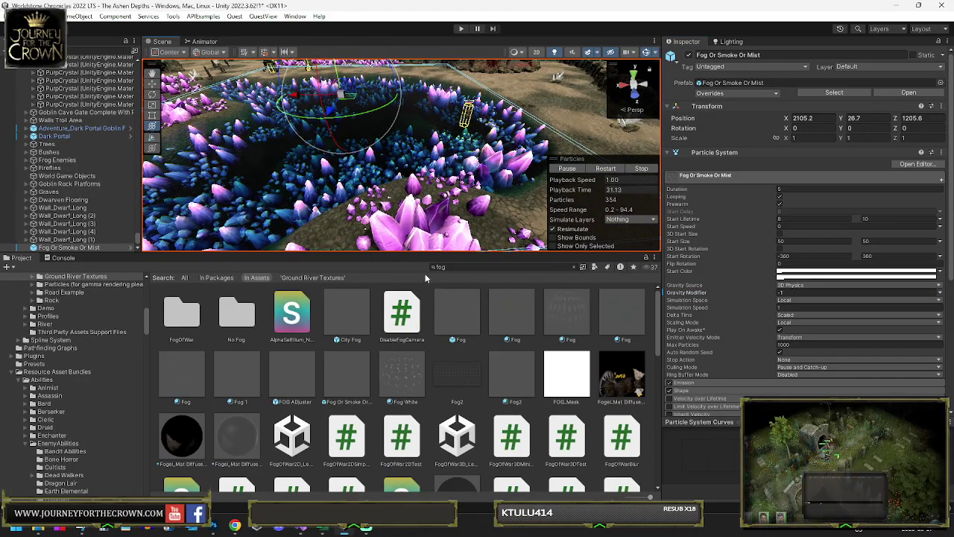
type("steam")
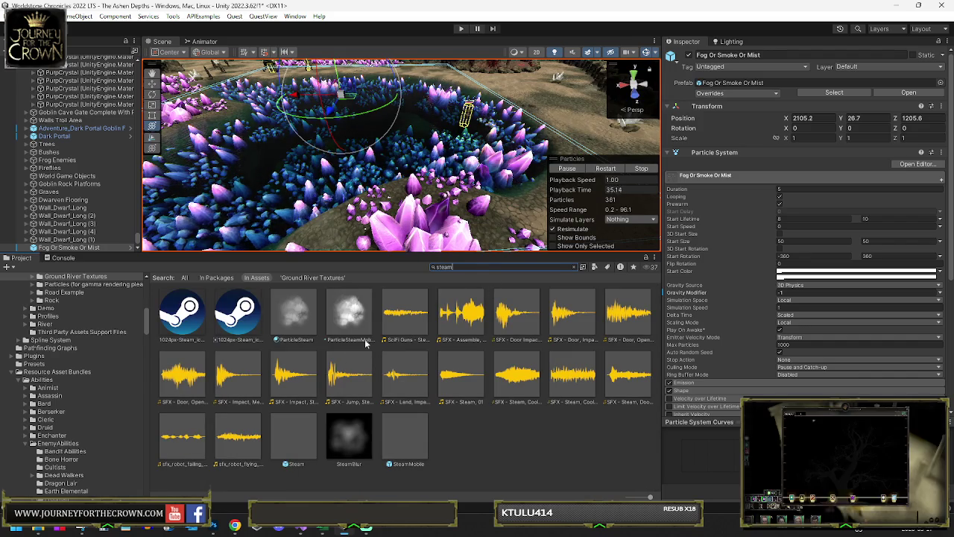
- Drop a Steam emitter among the crystals and change the fog's Gravity Modifier to 1
left_click(291, 435)
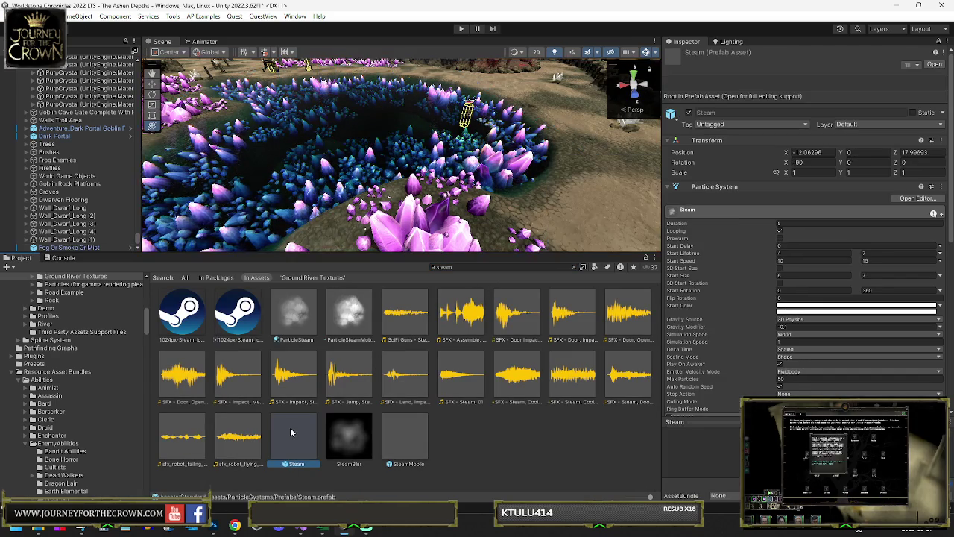
left_click_drag(290, 429, 356, 231)
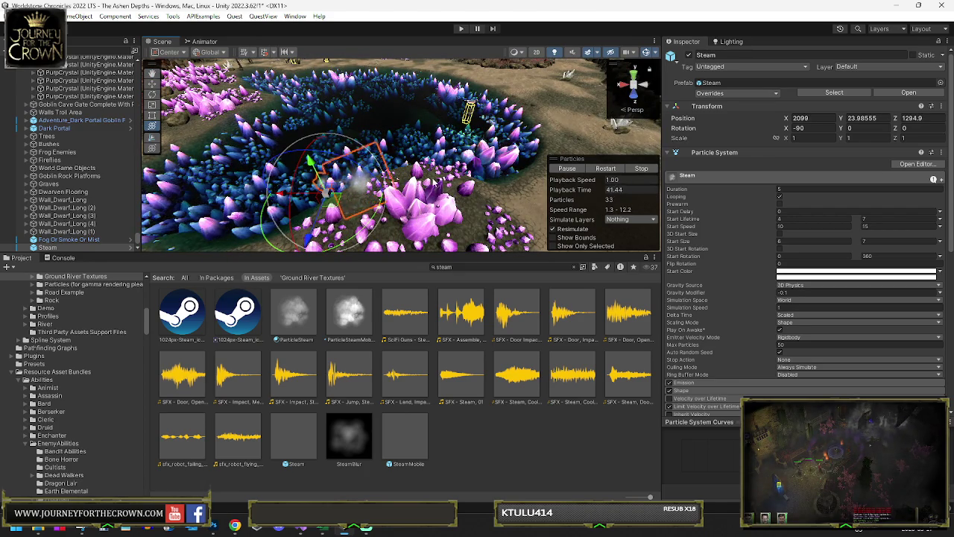
left_click(70, 239)
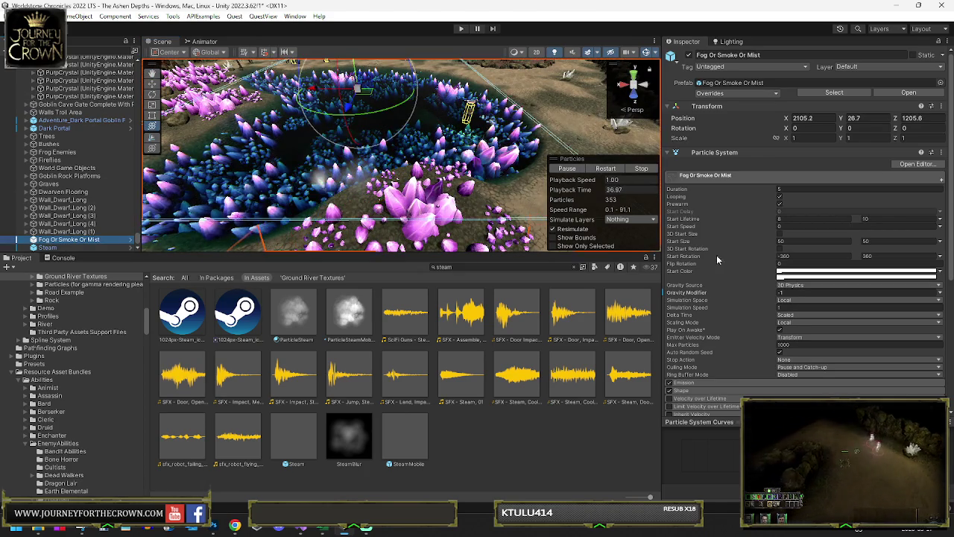
type("1")
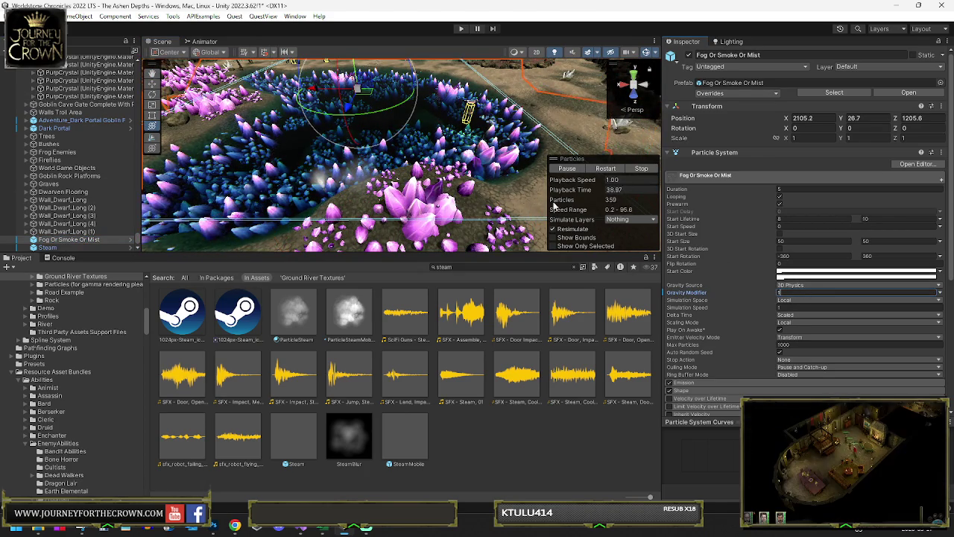
left_click_drag(441, 173, 434, 133)
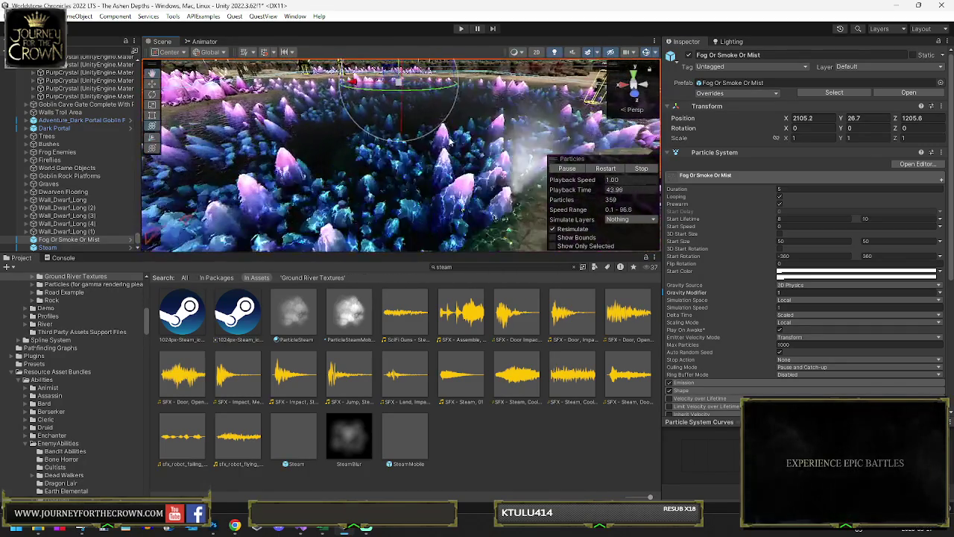
double_click(48, 248)
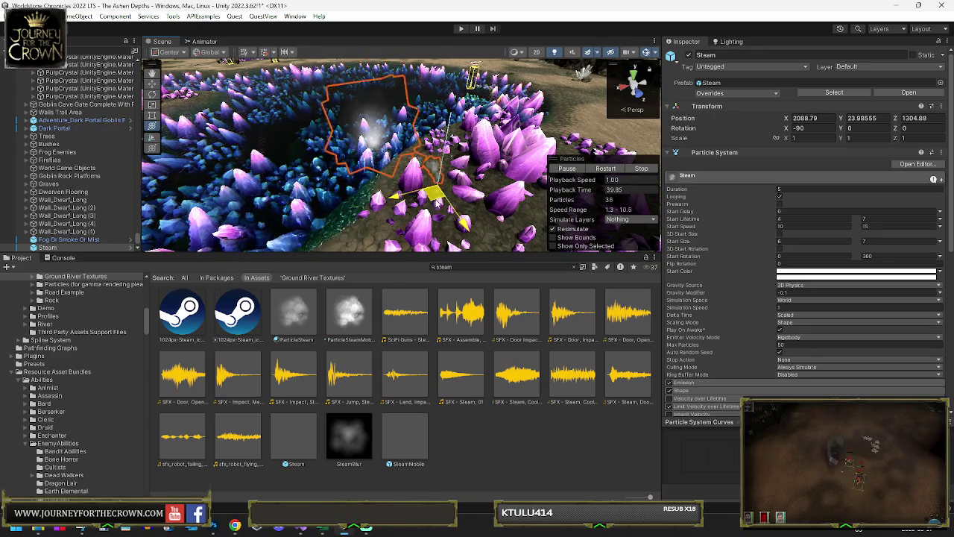
- Set the Steam emitter's maximum start size to 20
left_click_drag(431, 195, 481, 195)
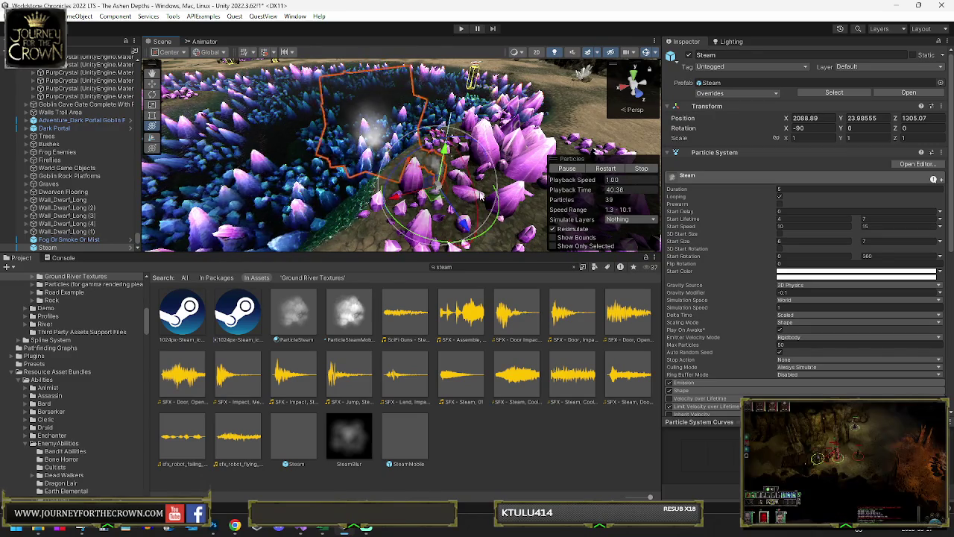
left_click(801, 242)
left_click(875, 240)
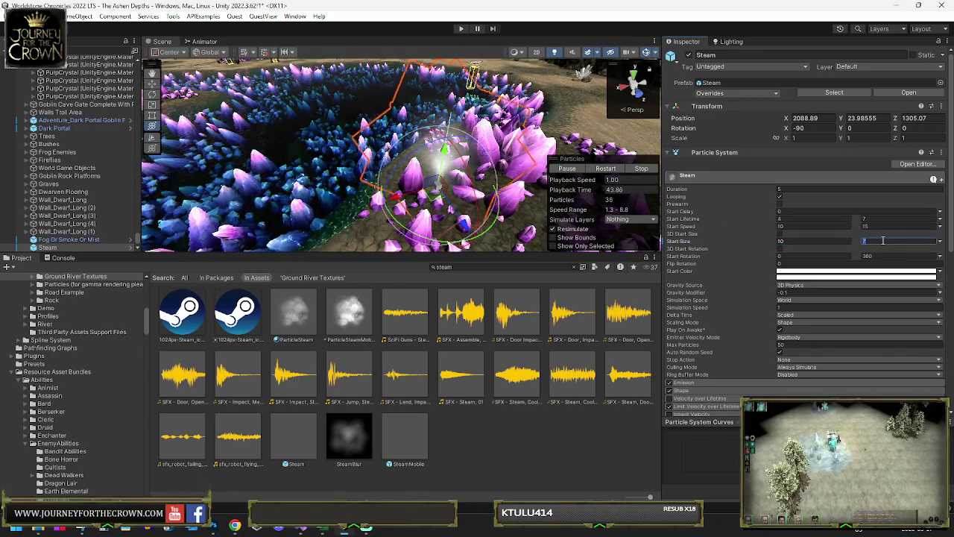
type("20")
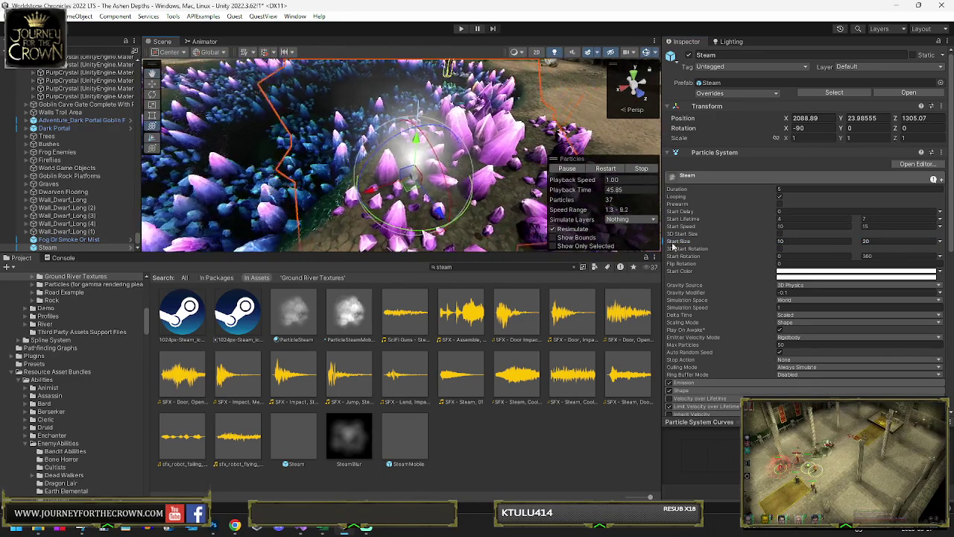
- Give the Steam emitter a Gravity Modifier of -2 so its plume rises
left_click(784, 292)
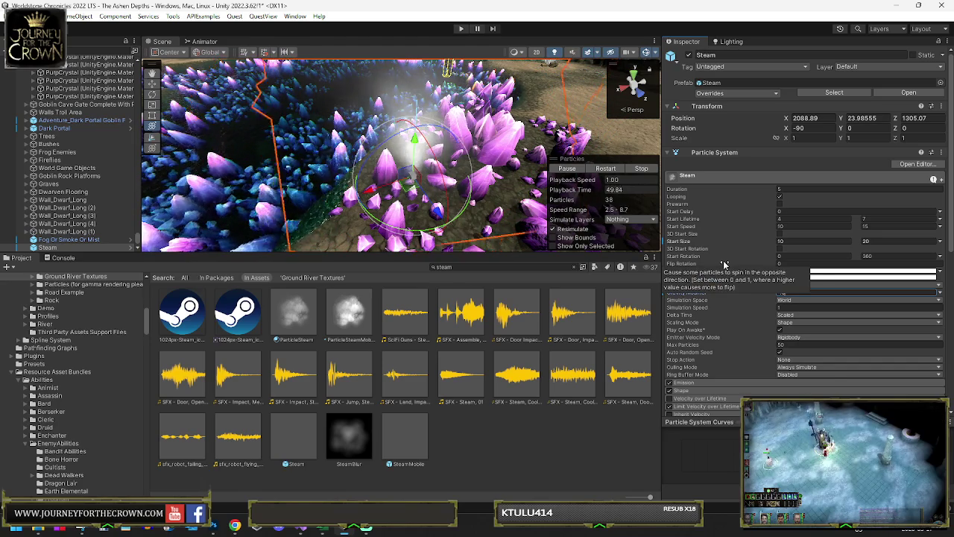
key("BackSpace")
type("5")
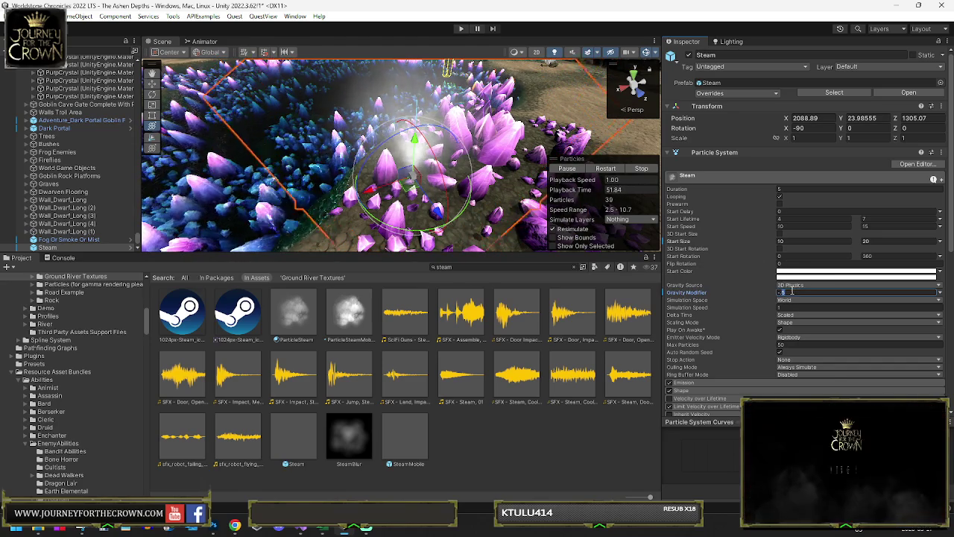
key("BackSpace")
type("1")
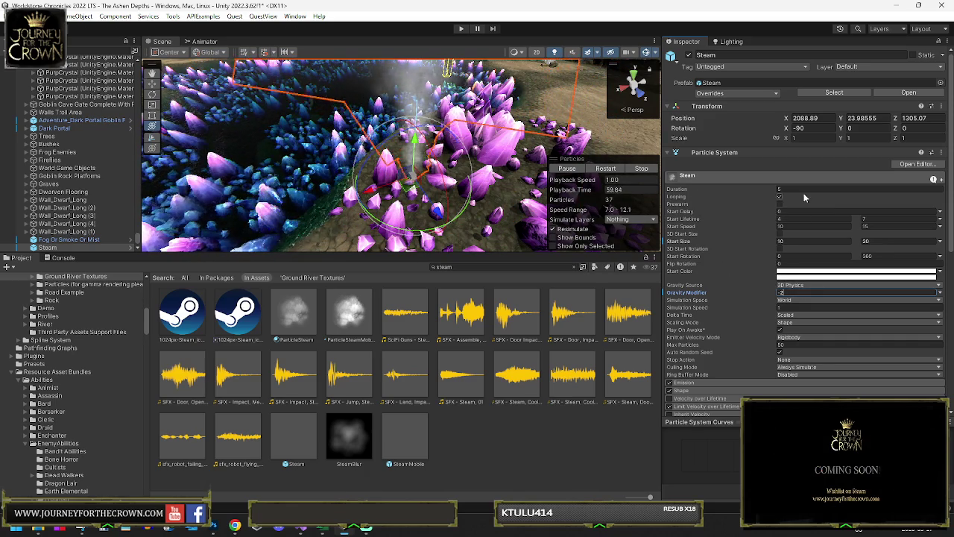
left_click_drag(462, 179, 383, 184)
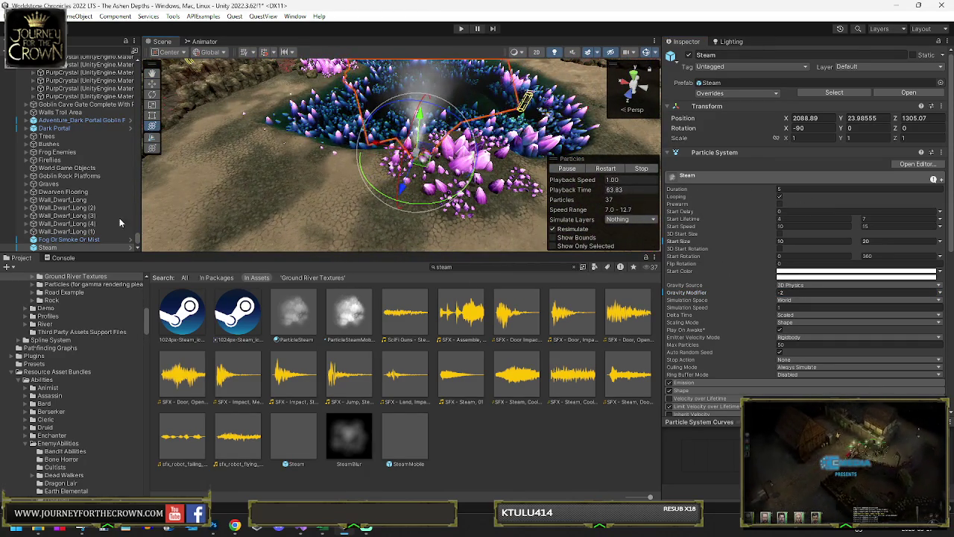
left_click(57, 239)
- Put the fog and Steam emitters under a new empty parent named 'Particles Steam Fog'
left_click(57, 247, "shift")
right_click(56, 247)
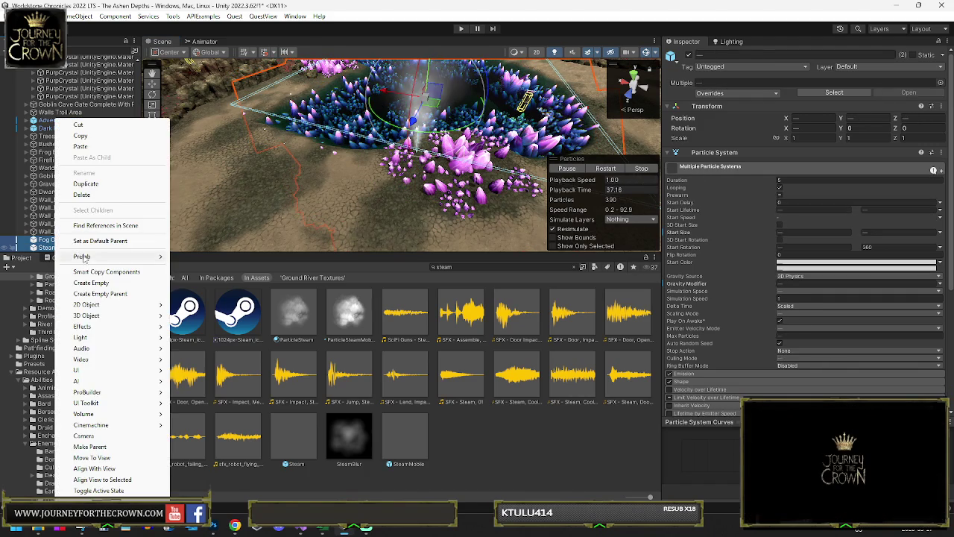
left_click(101, 293)
key("F2")
type("Partic")
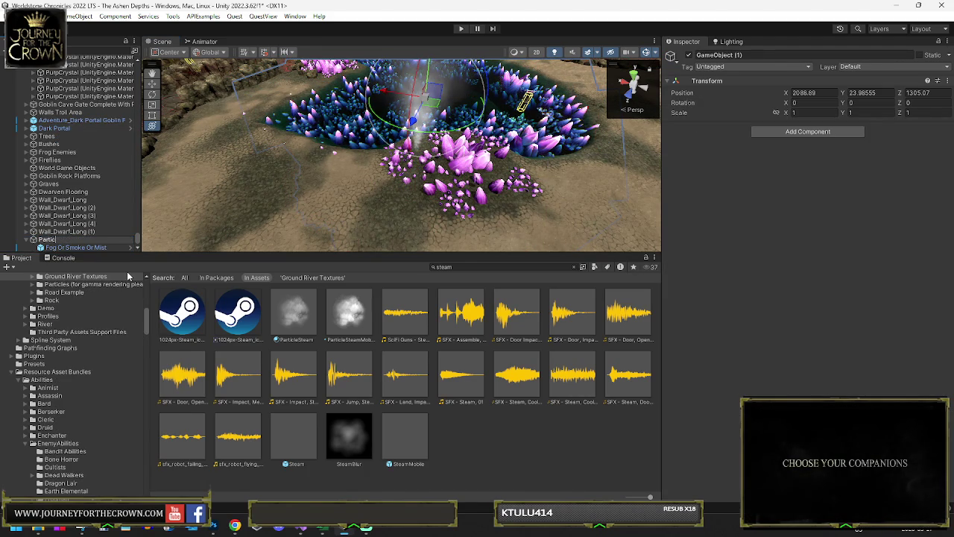
type("les Steam Fog")
key("Return")
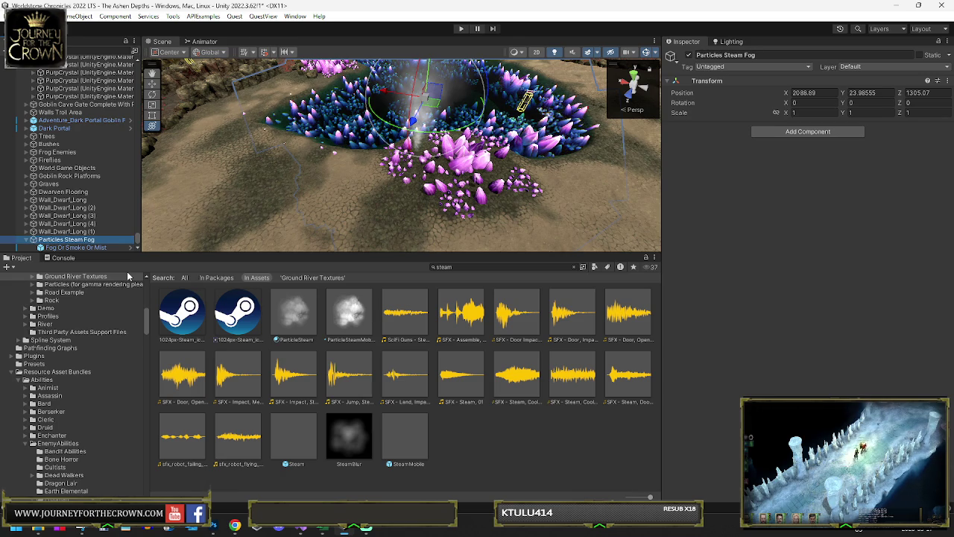
mouse_move(293, 440)
left_mouse_down()
mouse_move(71, 223)
mouse_move(66, 240)
left_mouse_up()
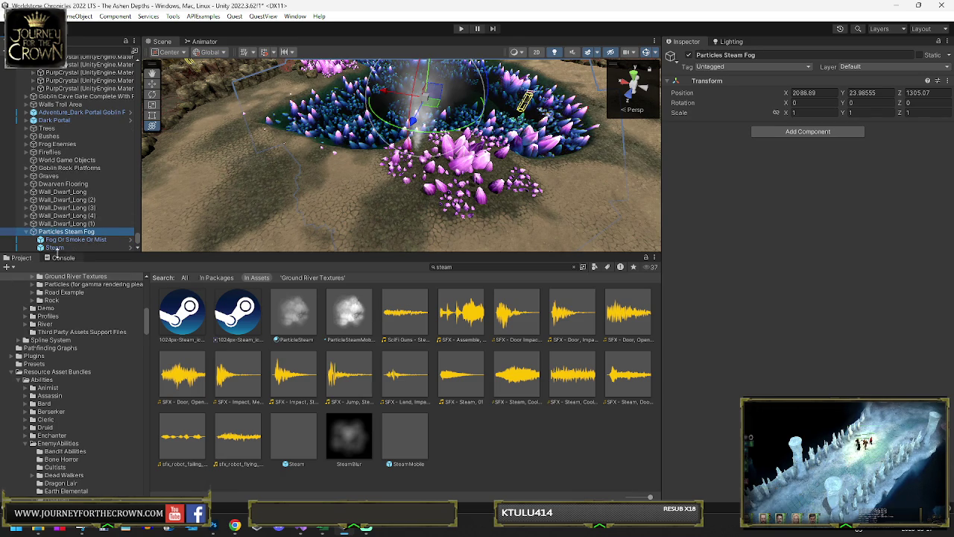
left_click(54, 248)
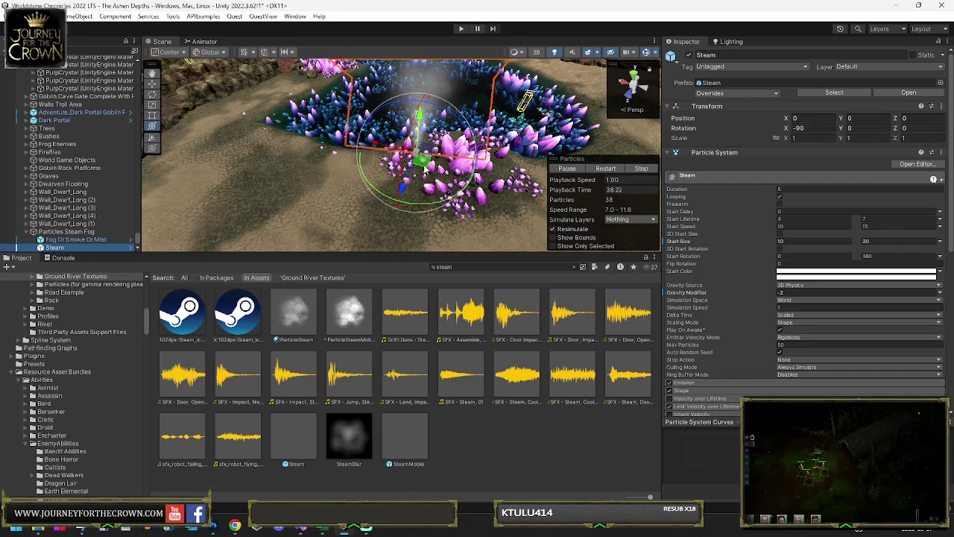
- Duplicate Steam into copies Steam (1)–Steam (12) and spread them among the crystals
scroll(401, 149, "up", 5)
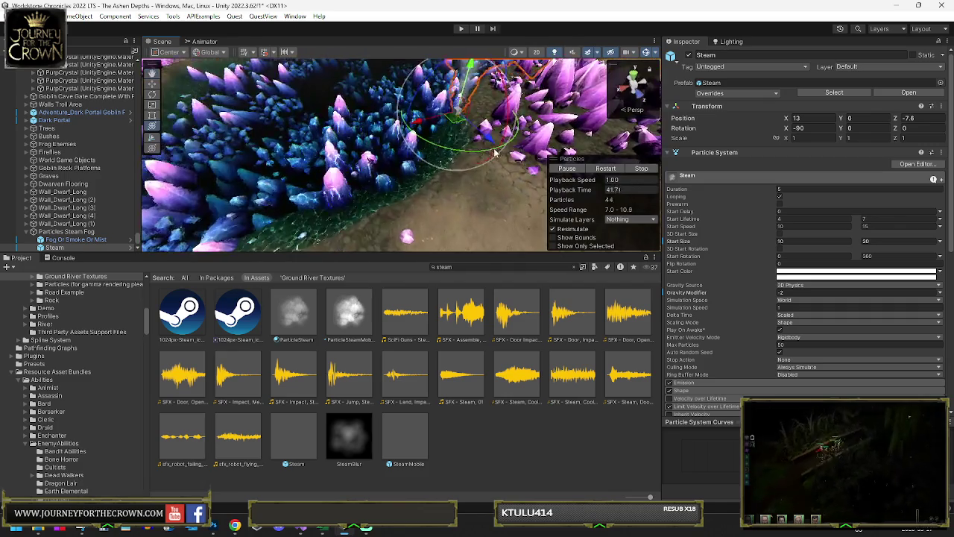
scroll(494, 152, "up", 3)
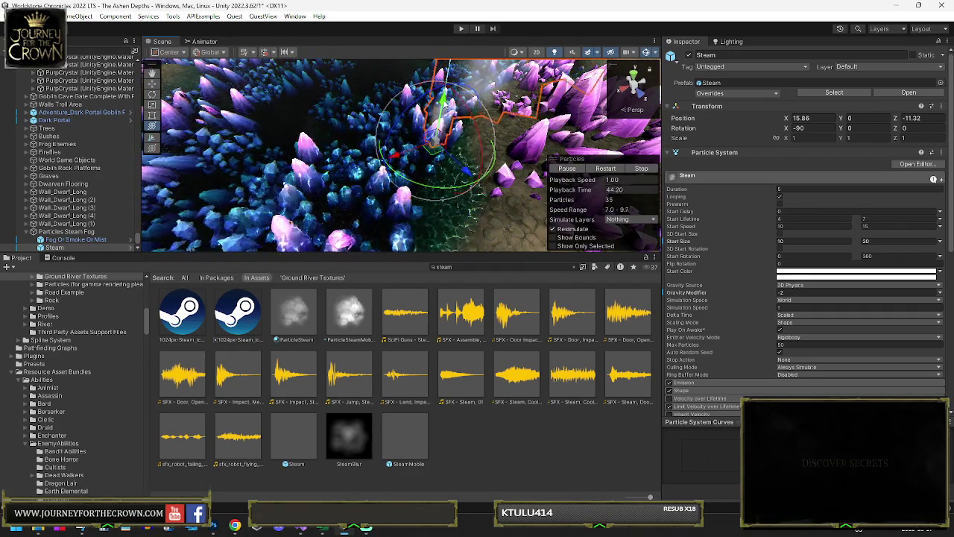
mouse_move(444, 123)
left_mouse_down()
mouse_move(481, 176)
mouse_move(360, 140)
left_mouse_up()
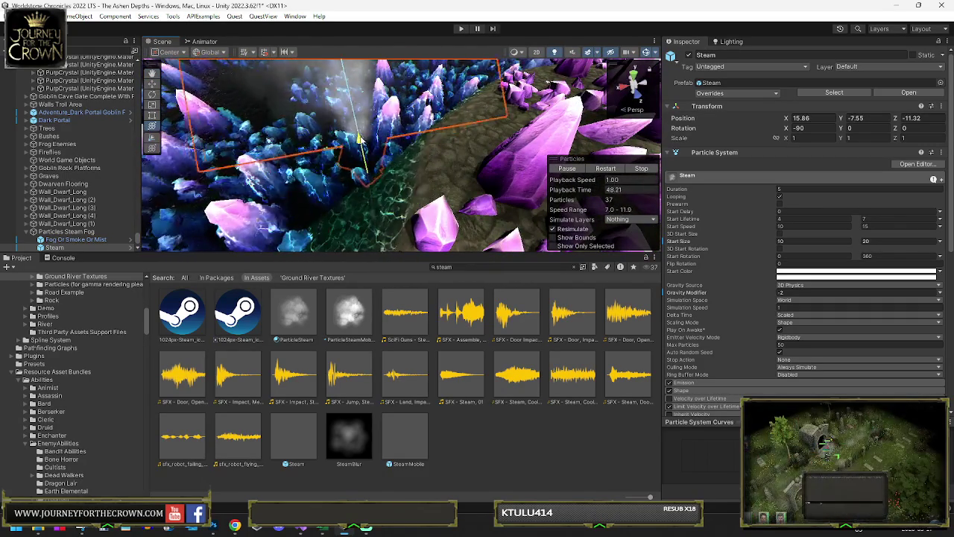
left_click_drag(369, 81, 403, 136)
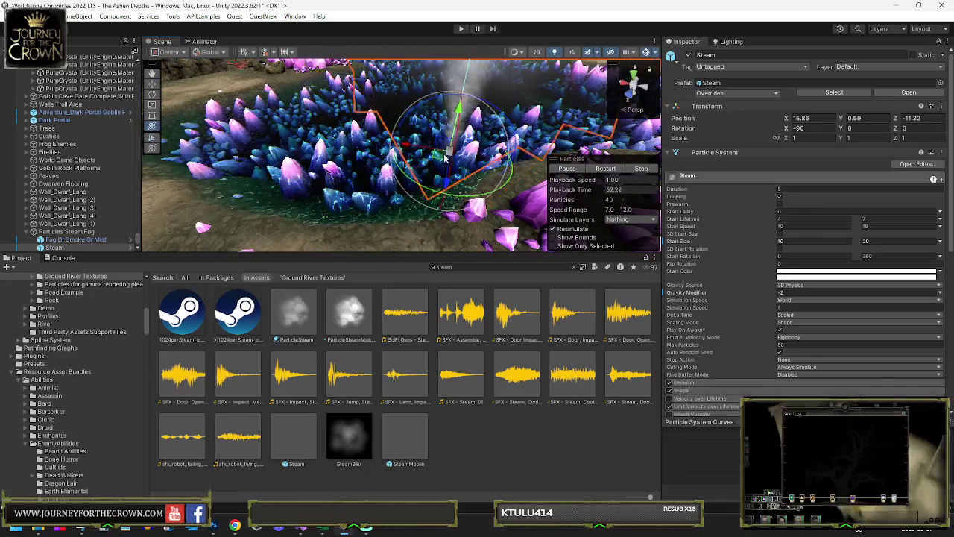
mouse_move(297, 179)
left_mouse_down()
mouse_move(438, 198)
mouse_move(435, 176)
left_mouse_up()
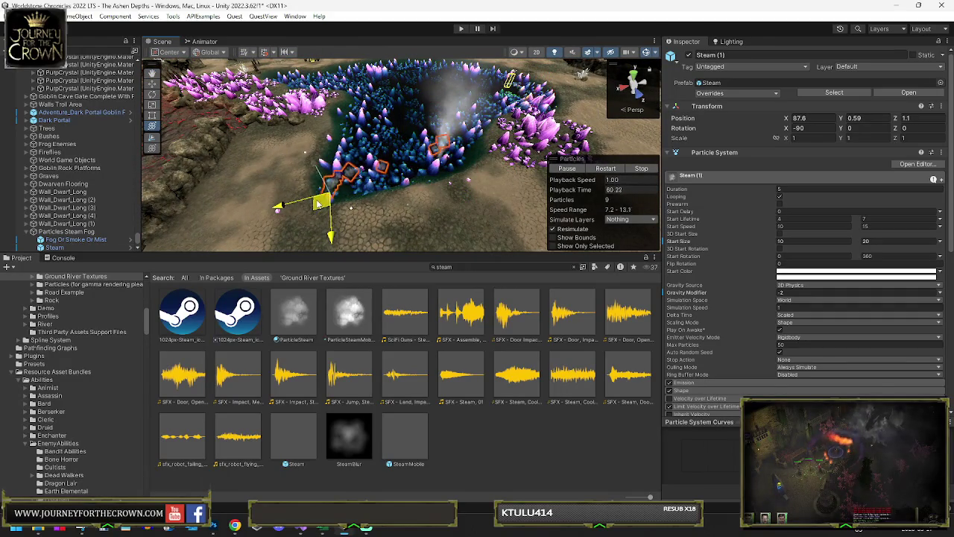
mouse_move(516, 110)
left_mouse_down()
mouse_move(417, 160)
mouse_move(382, 158)
left_mouse_up()
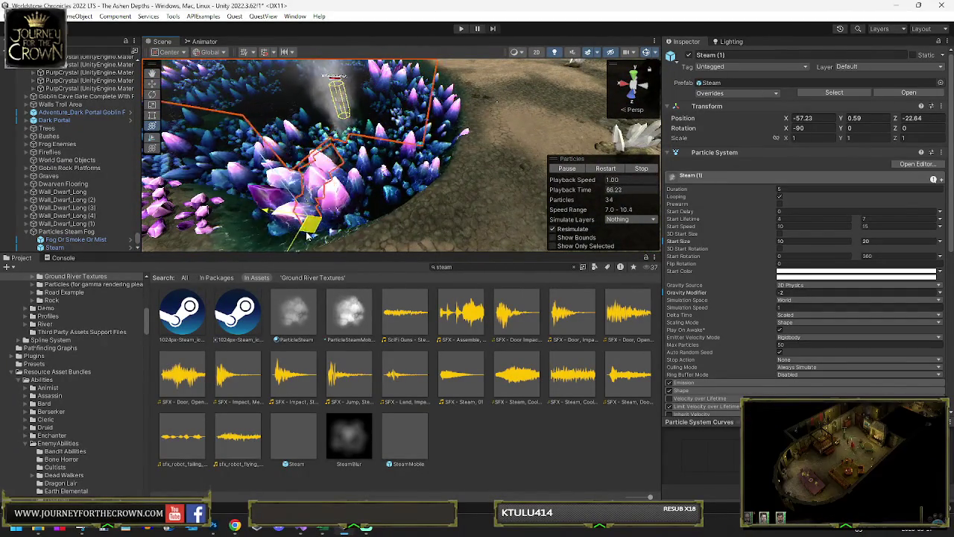
mouse_move(388, 212)
left_mouse_down()
mouse_move(400, 84)
mouse_move(389, 105)
left_mouse_up()
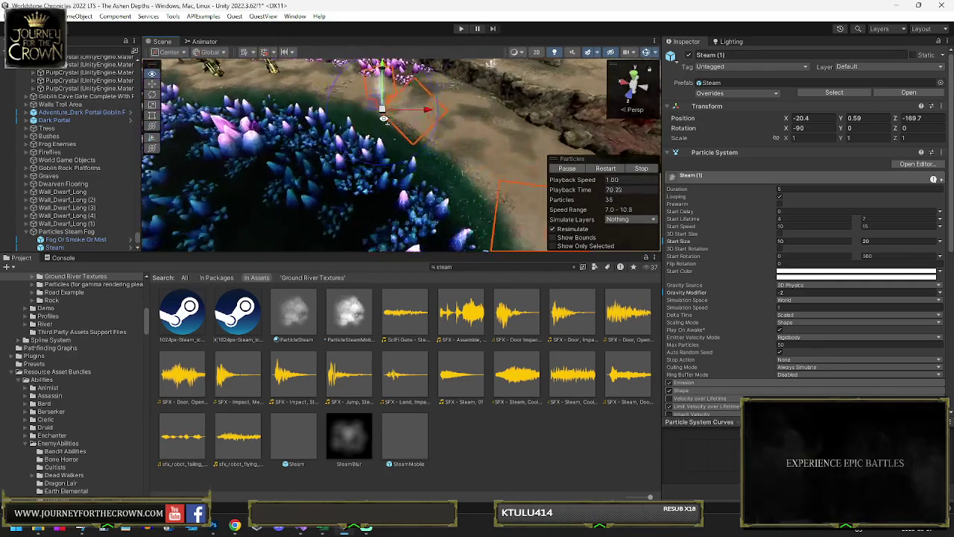
mouse_move(381, 173)
left_mouse_down()
mouse_move(373, 150)
mouse_move(219, 146)
mouse_move(203, 128)
mouse_move(285, 129)
mouse_move(361, 147)
left_mouse_up()
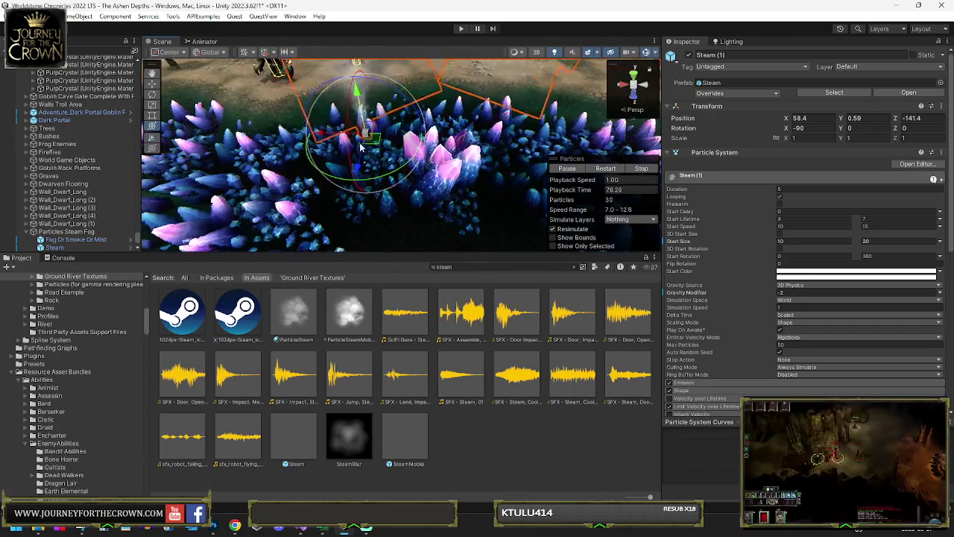
mouse_move(201, 205)
left_mouse_down()
mouse_move(144, 123)
mouse_move(388, 138)
mouse_move(398, 148)
left_mouse_up()
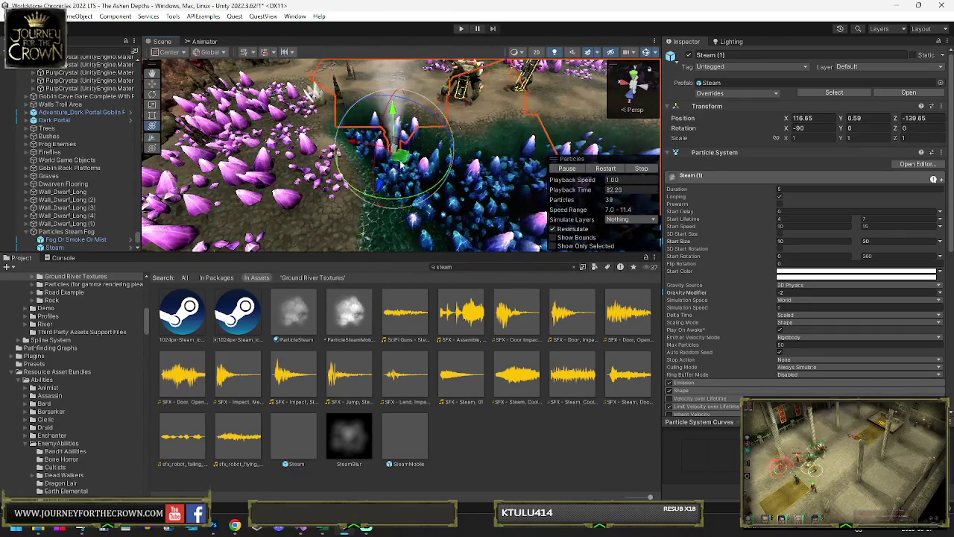
left_click_drag(339, 153, 409, 194)
left_click_drag(421, 140, 439, 170)
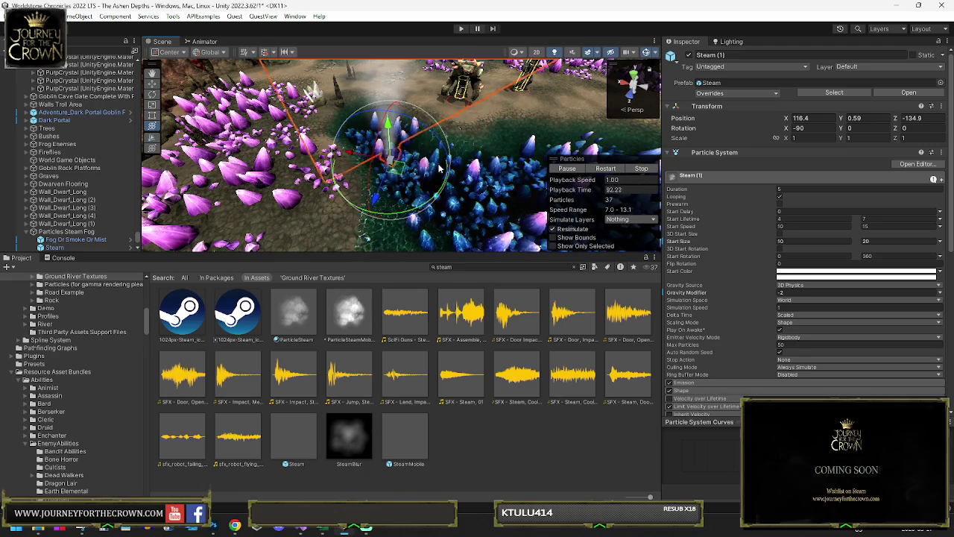
scroll(58, 159, "down", 4)
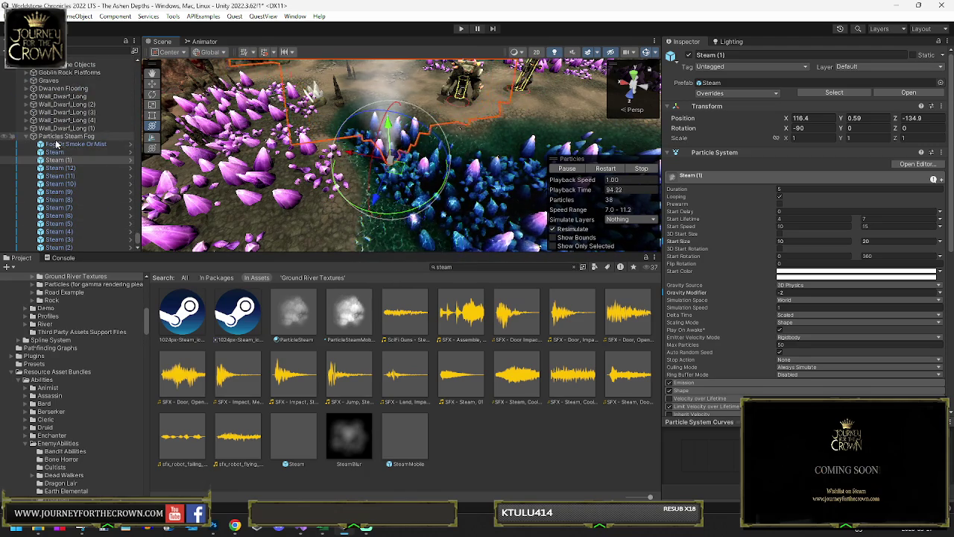
- Select the grouped emitters, inspect the Steam prefab, and reselect the original Steam emitter
left_click(61, 248, "shift")
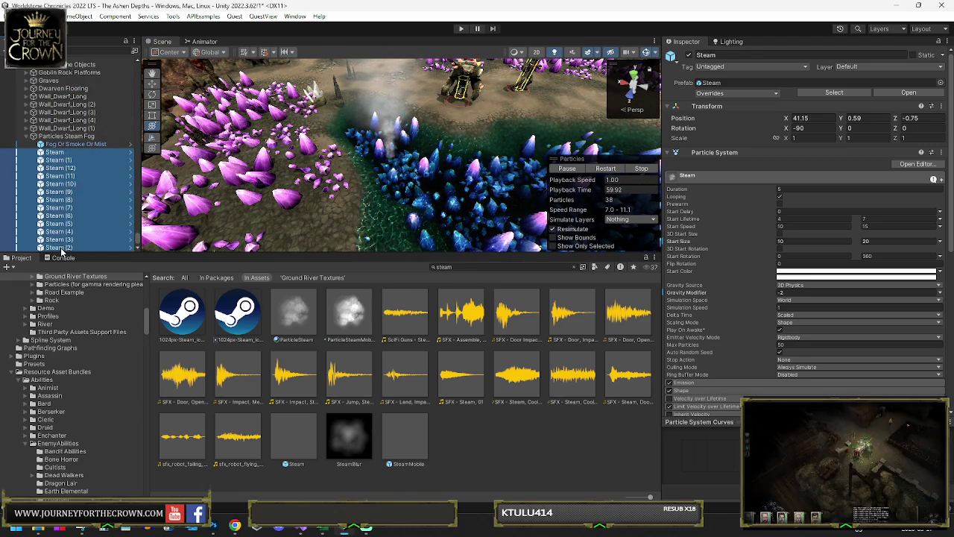
mouse_move(383, 166)
left_mouse_down()
mouse_move(577, 158)
mouse_move(358, 172)
left_mouse_up()
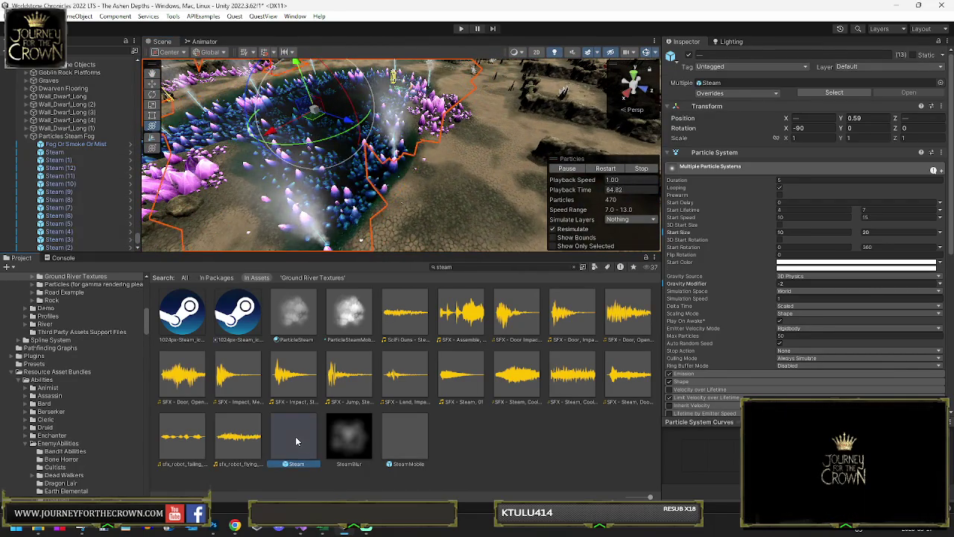
left_click(295, 436)
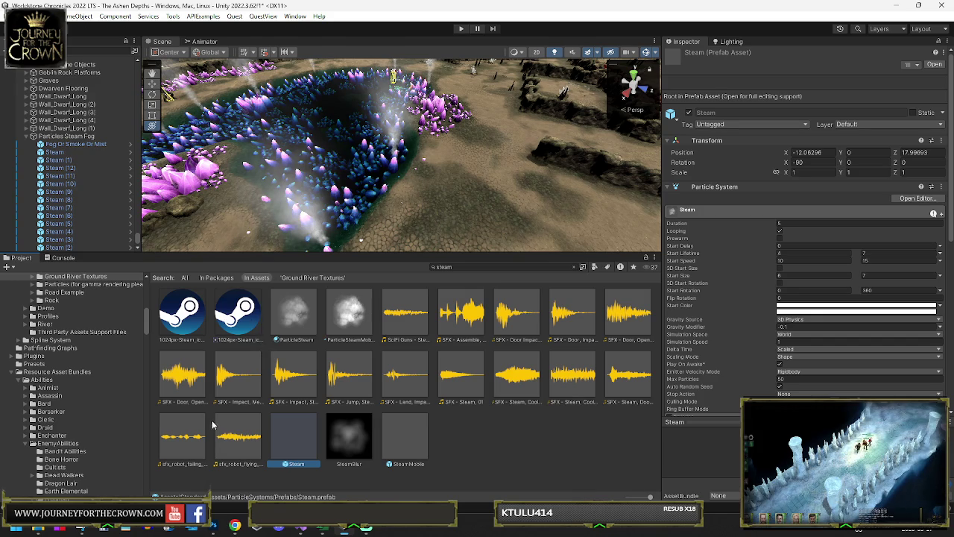
left_click(54, 152)
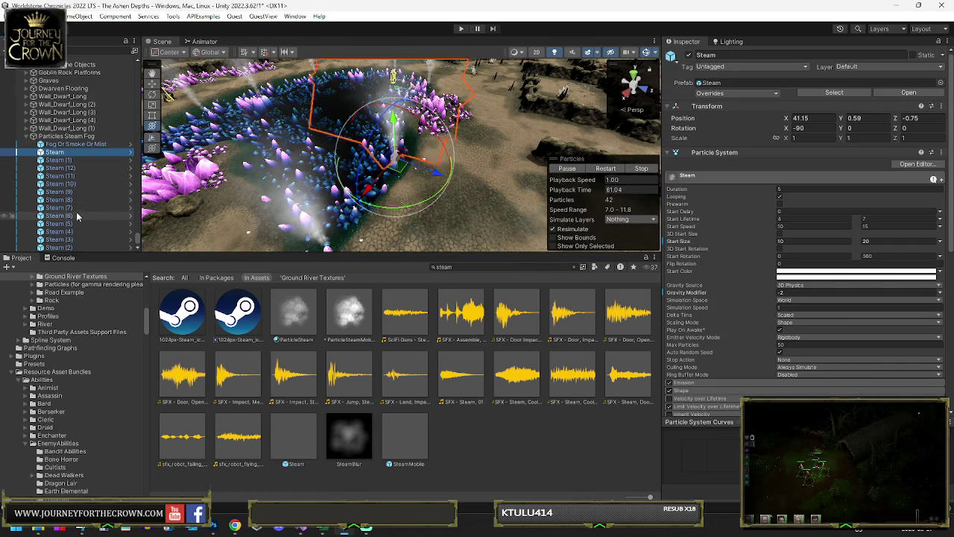
mouse_move(453, 171)
left_mouse_down()
mouse_move(417, 130)
mouse_move(411, 253)
left_mouse_up()
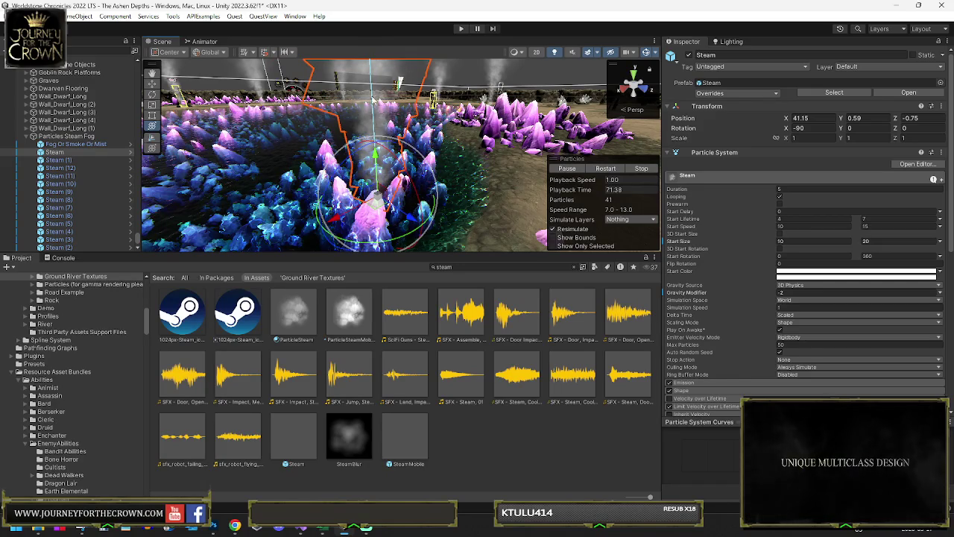
- Save the scene with Ctrl+S
key("ctrl+s")
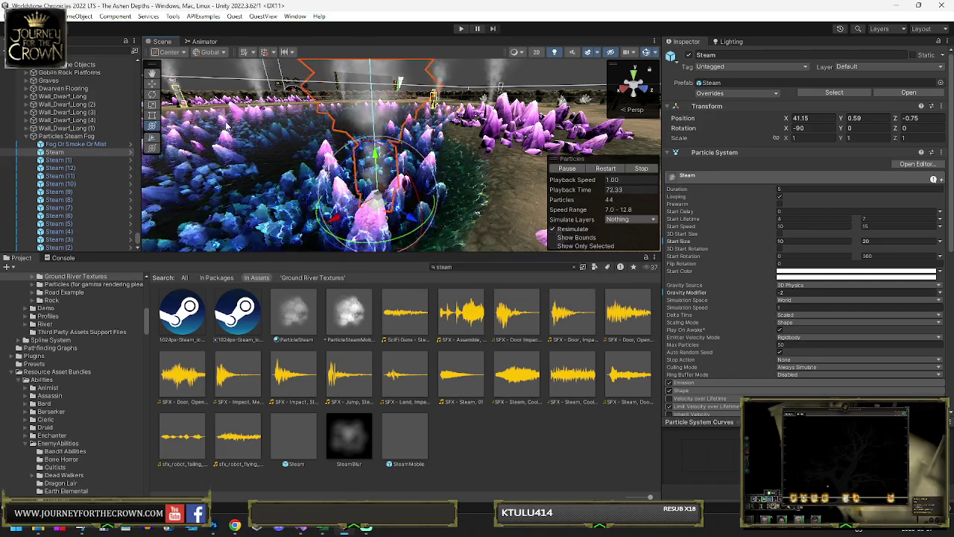
left_click_drag(365, 110, 365, 168)
left_click(398, 179)
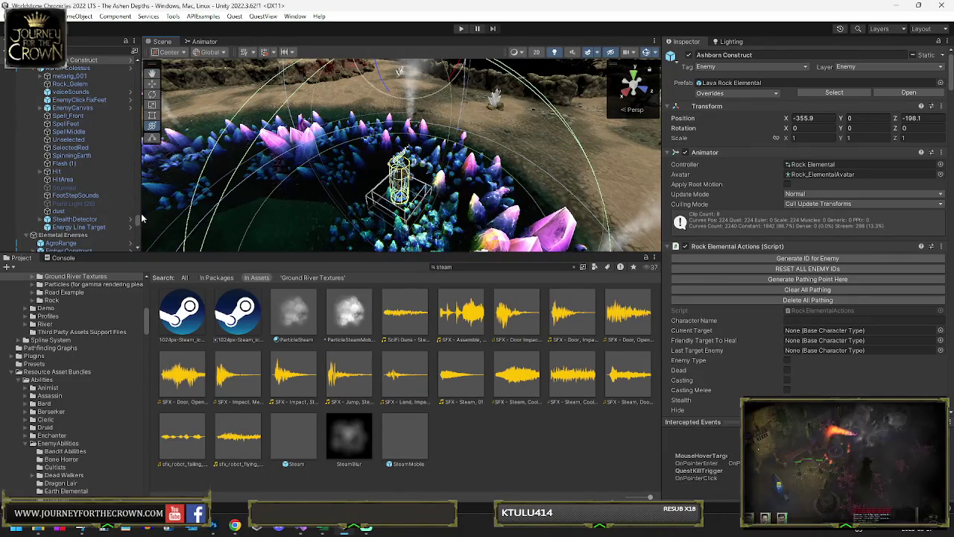
- Set the move handle to Pivot and move the Ashborn Construct to a new spot
mouse_move(275, 153)
left_mouse_down()
mouse_move(306, 156)
mouse_move(320, 198)
left_mouse_up()
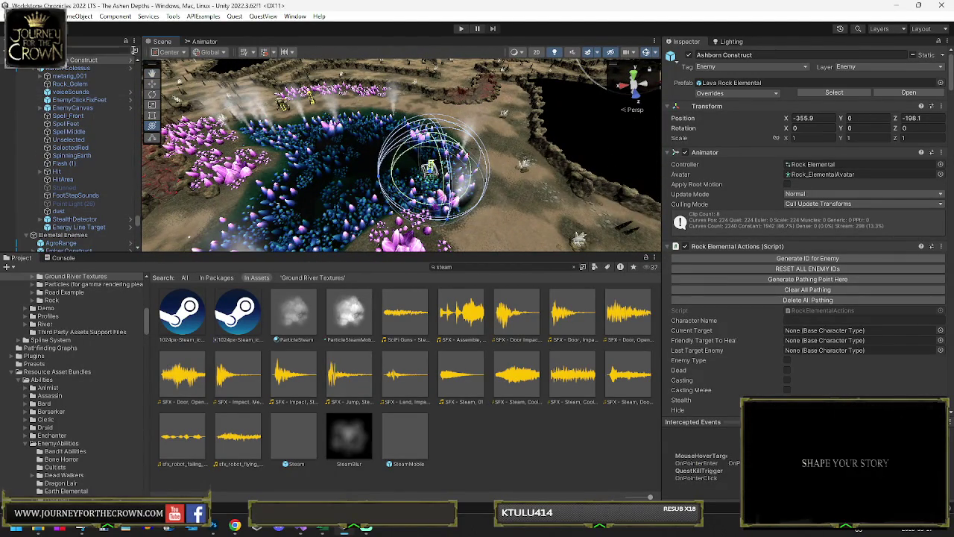
left_click(170, 52)
left_click(176, 75)
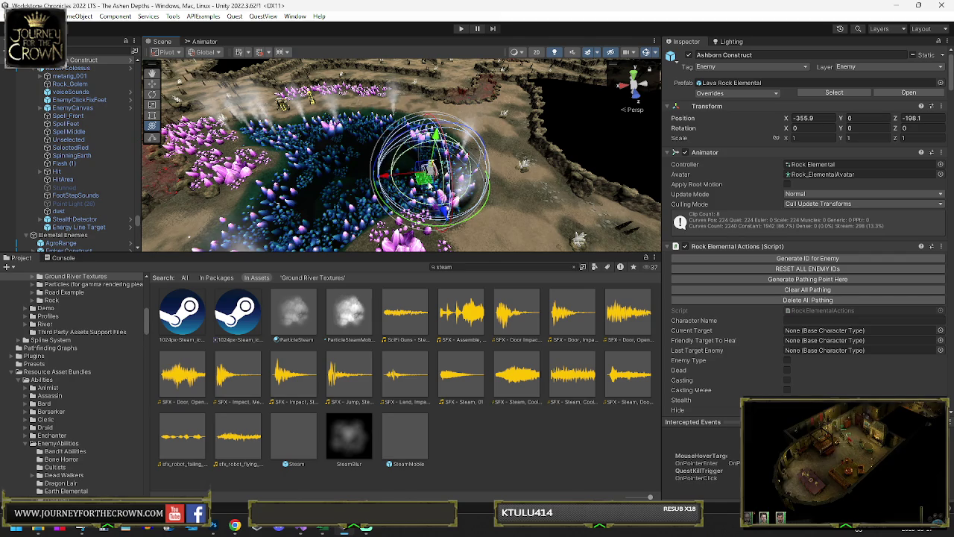
left_click_drag(401, 97, 408, 106)
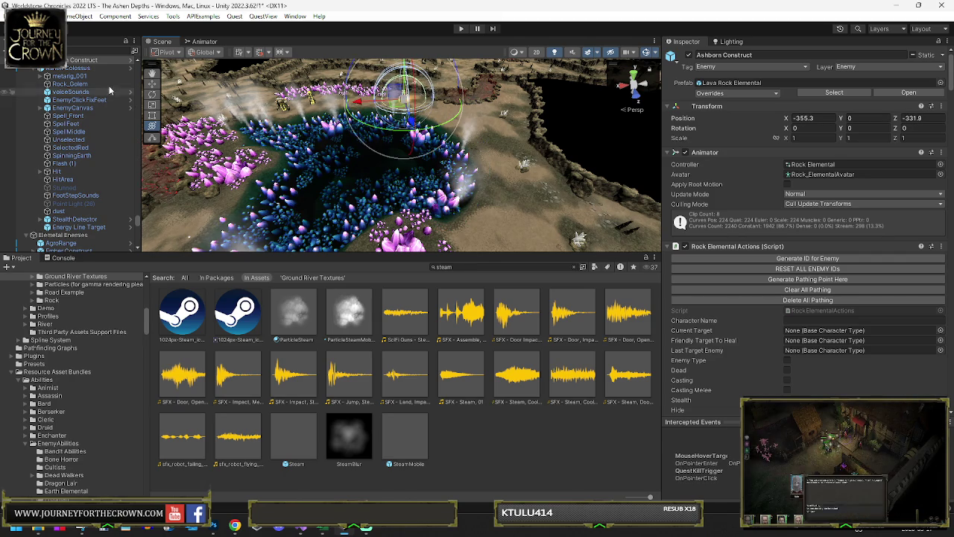
- Deactivate the Elemental Enemies High Level group and save the dungeon scene
left_click(32, 68)
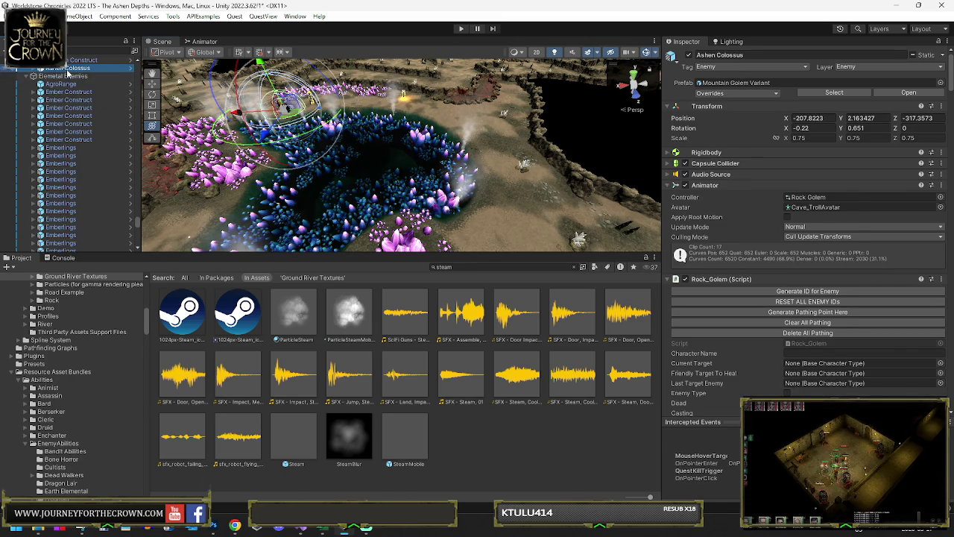
scroll(68, 83, "up", 2)
left_click(68, 82)
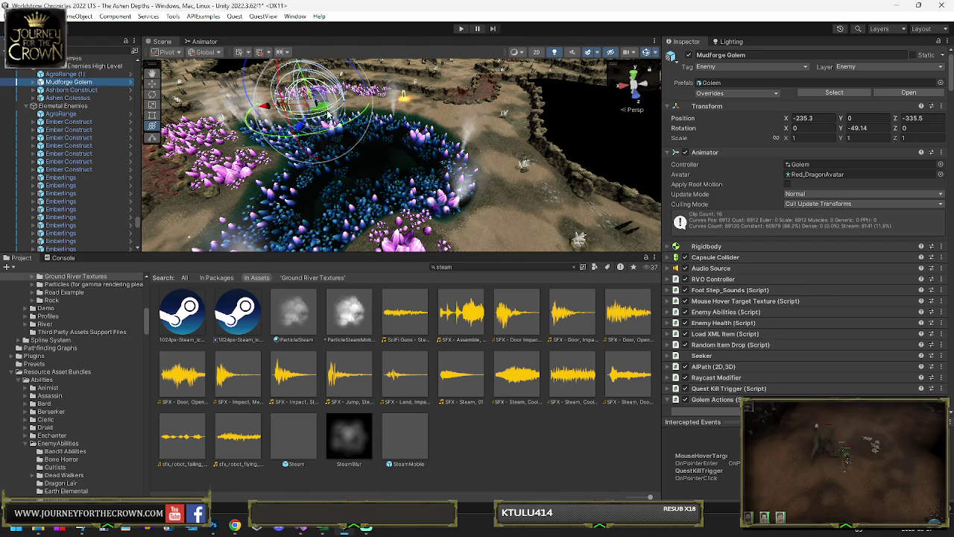
left_click(99, 66)
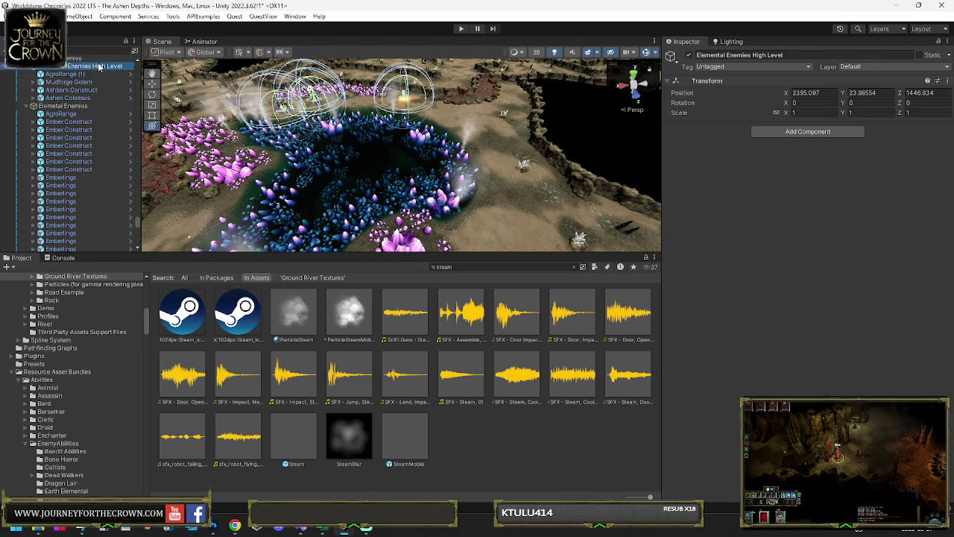
left_click(689, 55)
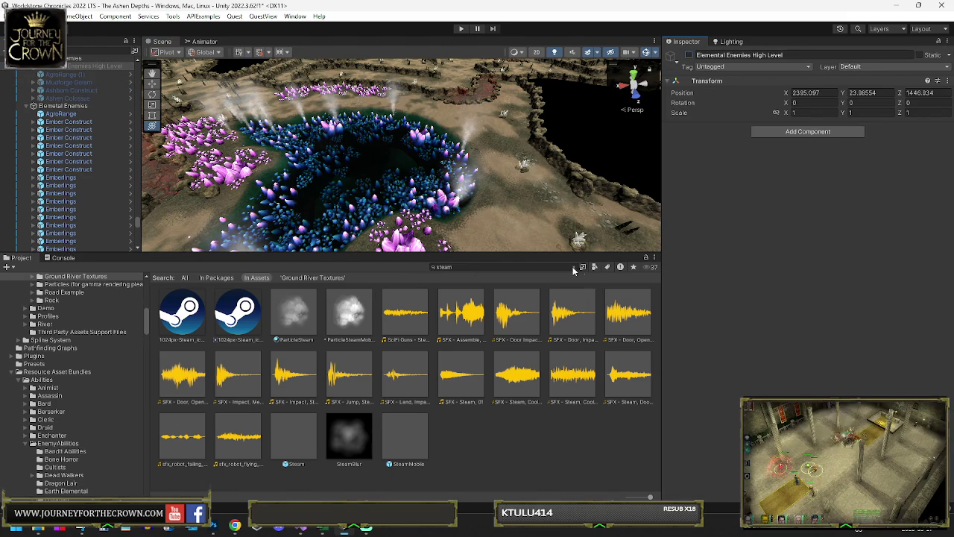
key("ctrl+s")
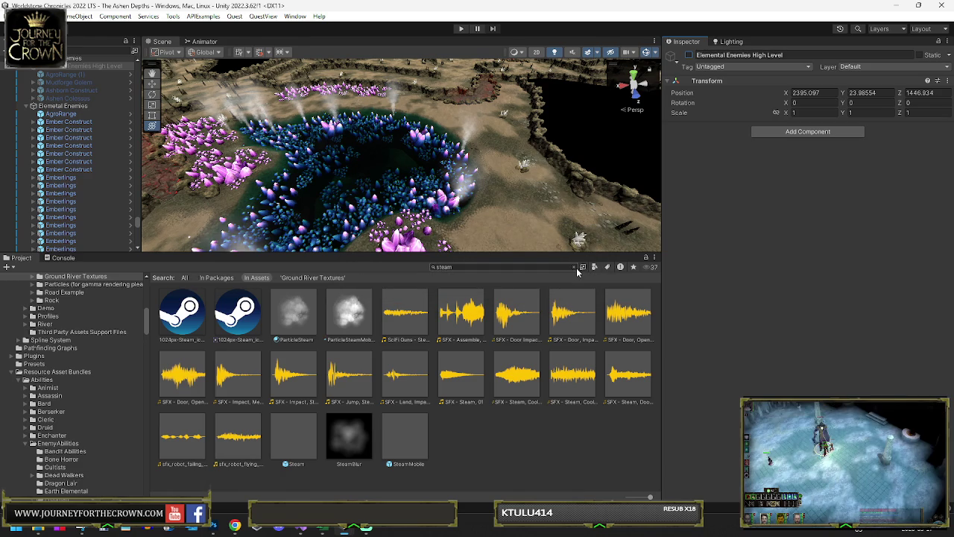
left_click(72, 49)
- Search the hierarchy for 'water', select A*, and generate its startup cache after scanning the graphs
type("water")
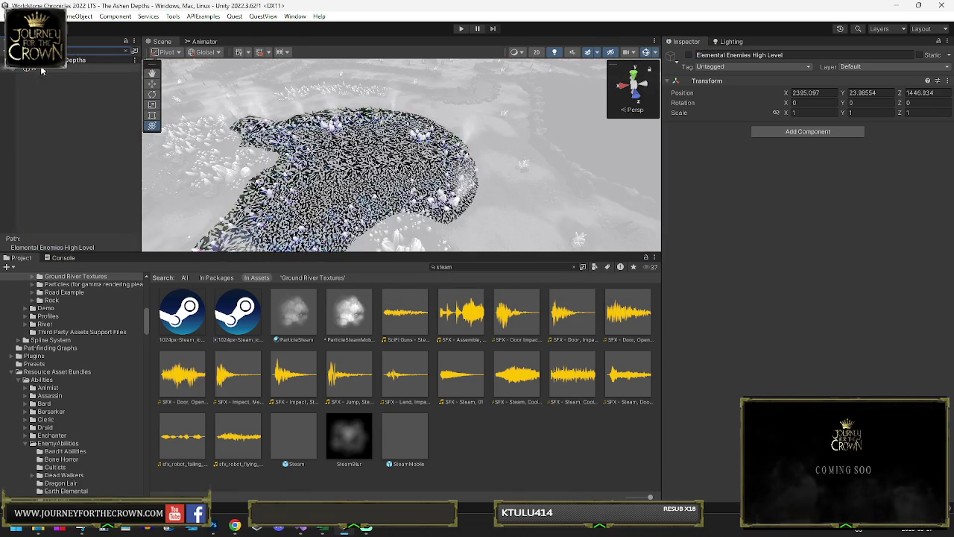
left_click(31, 70)
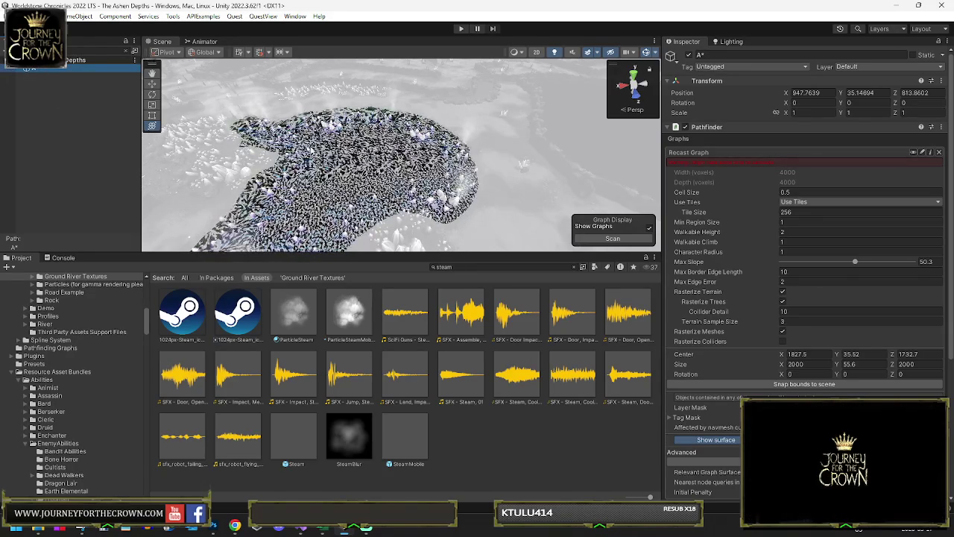
scroll(674, 376, "down", 3)
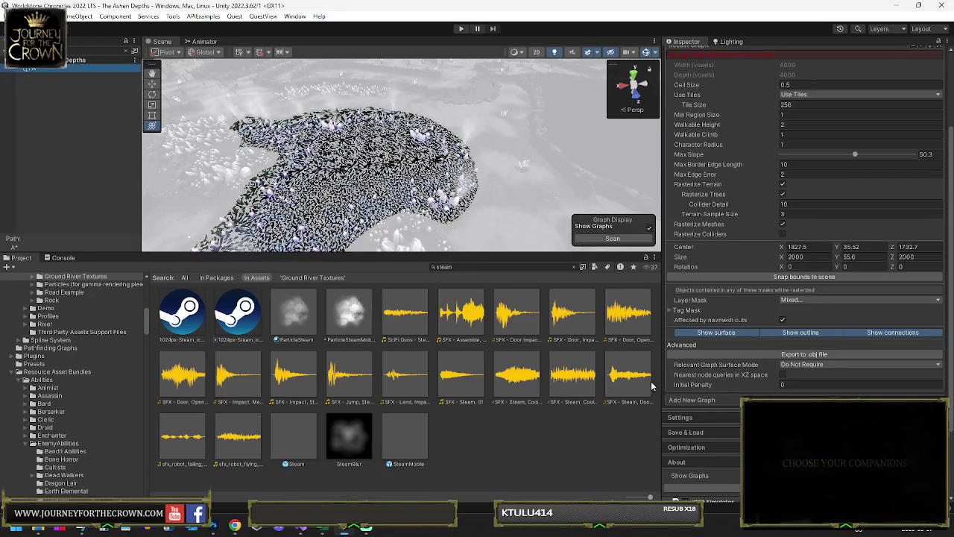
left_click(699, 430)
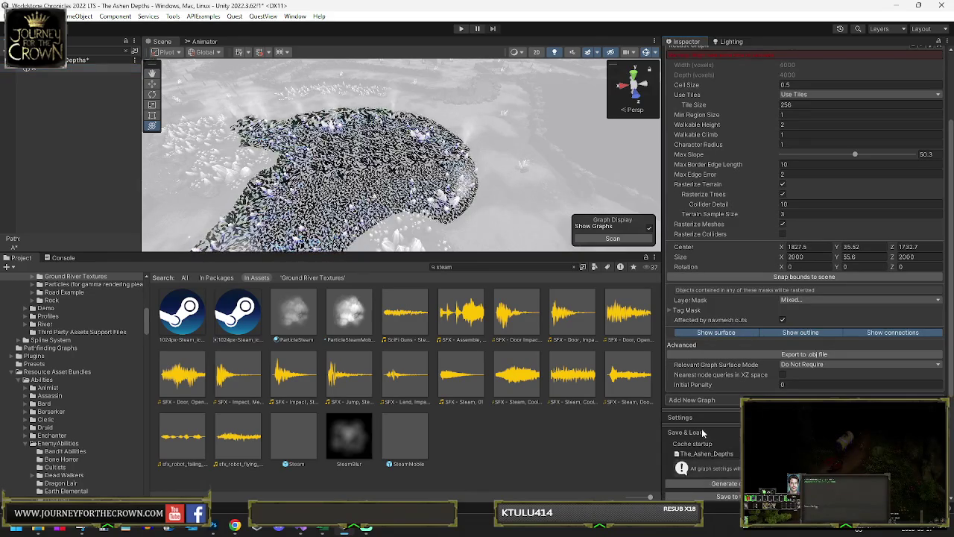
left_click(714, 484)
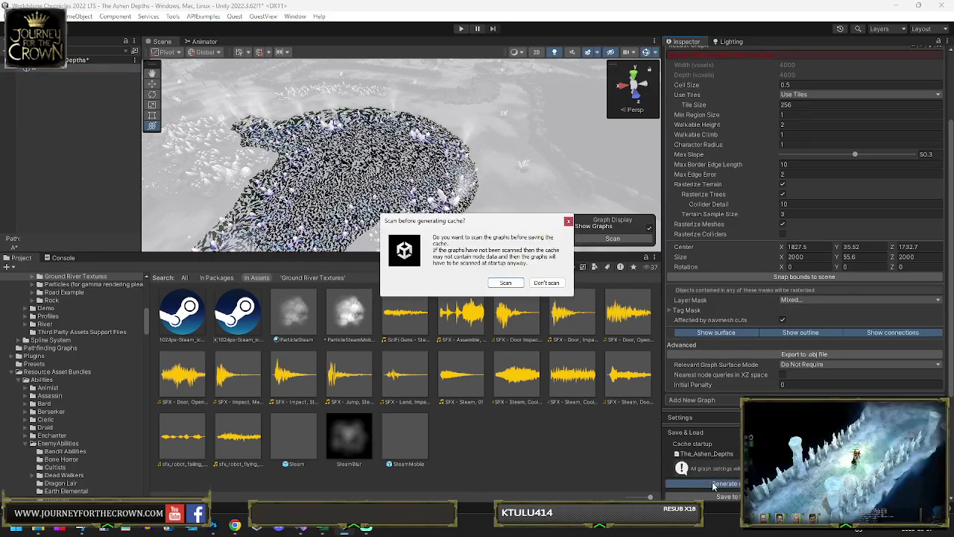
left_click(519, 287)
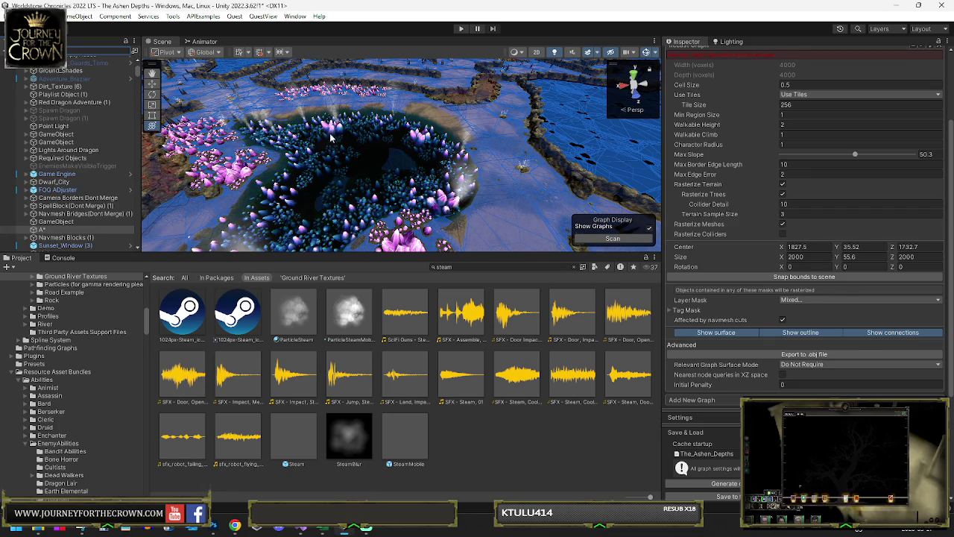
- Enlarge the scene view, orbit for a wider look at the crystal pit, and save the scene
mouse_move(388, 252)
left_mouse_down()
mouse_move(388, 404)
mouse_move(389, 370)
left_mouse_up()
mouse_move(357, 246)
left_mouse_down()
mouse_move(325, 247)
mouse_move(364, 223)
left_mouse_up()
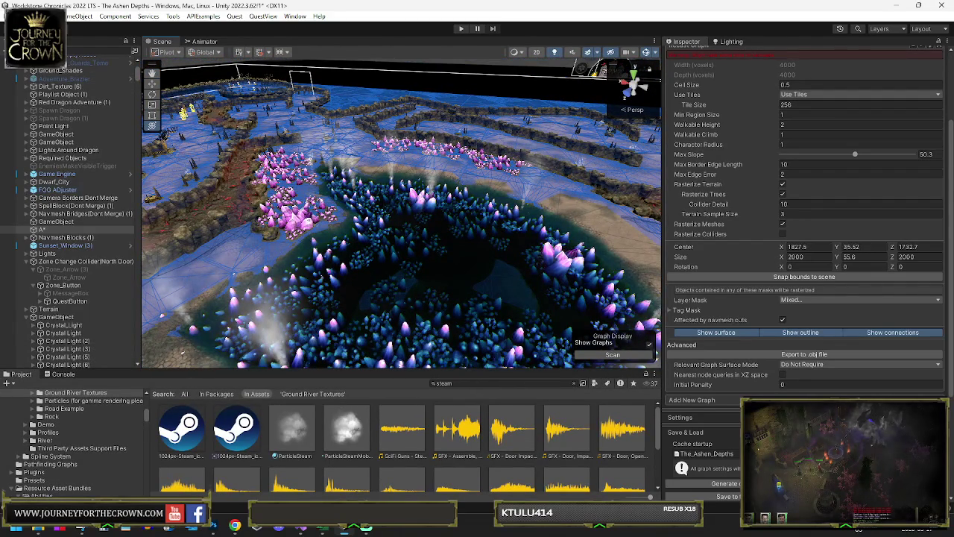
left_click(15, 16)
left_click(261, 150)
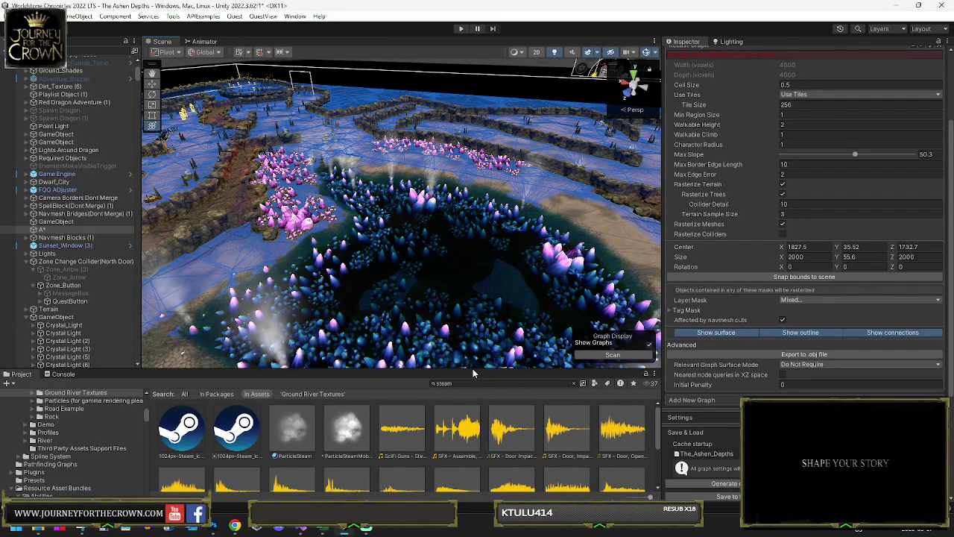
key("ctrl+s")
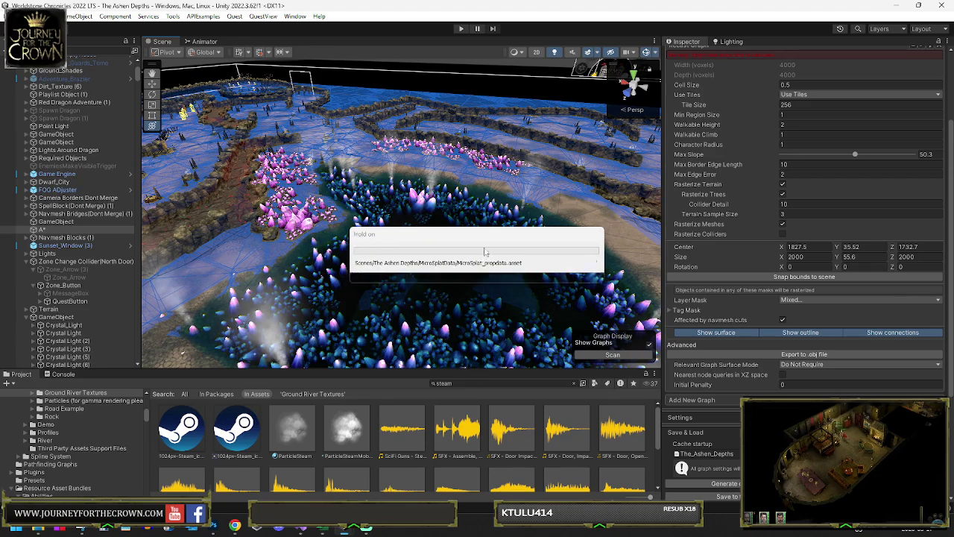
mouse_move(485, 251)
left_mouse_down()
mouse_move(403, 248)
mouse_move(637, 219)
left_mouse_up()
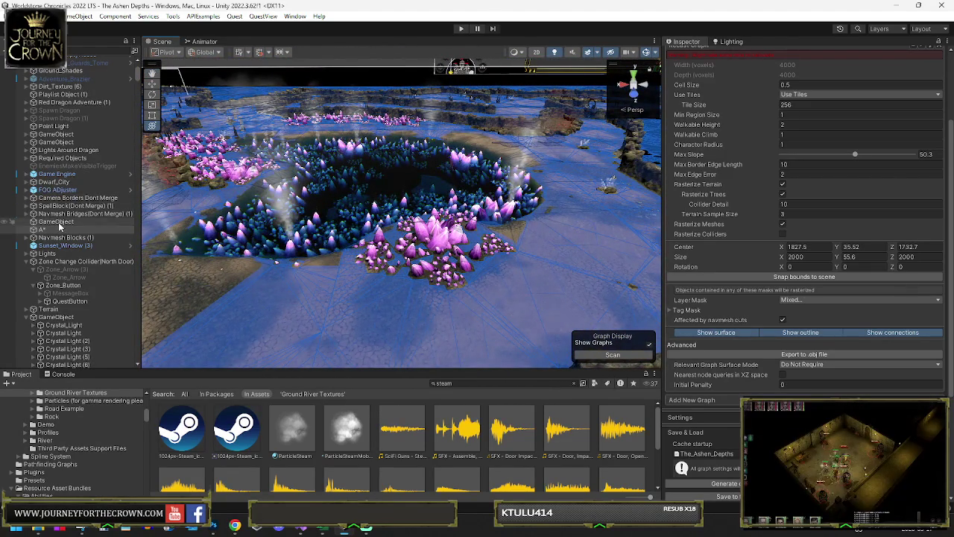
left_click(59, 222)
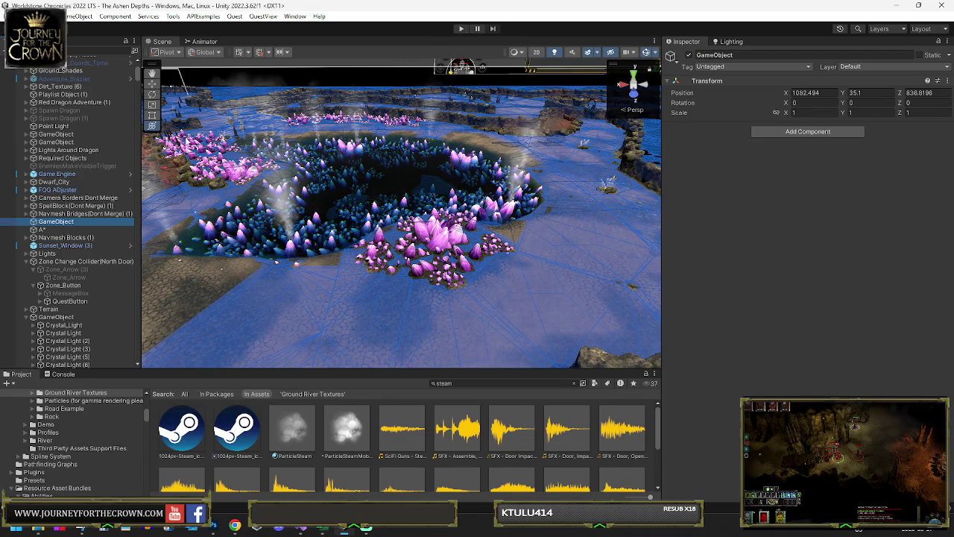
- Run the dungeon scene in Play mode to test it, then return to the editor
left_click(460, 29)
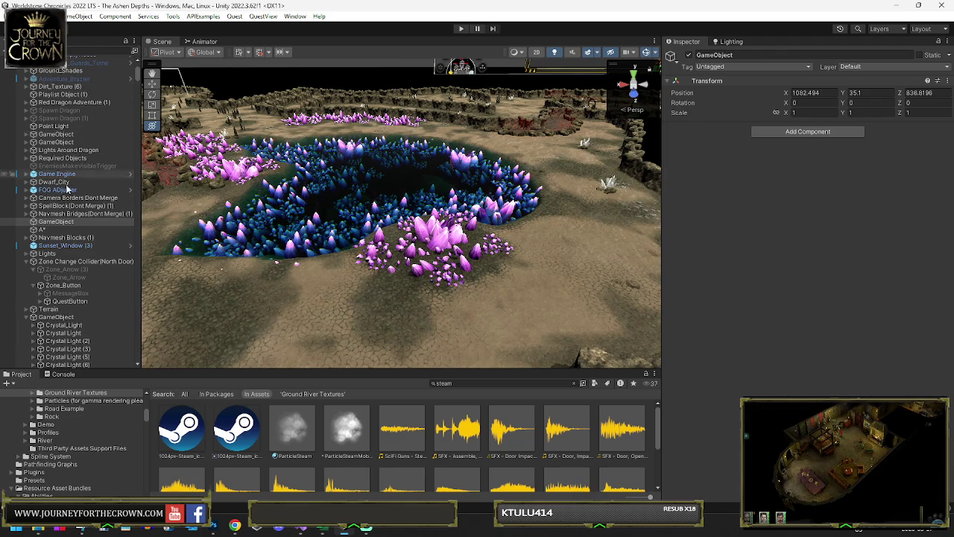
scroll(89, 248, "up", 5)
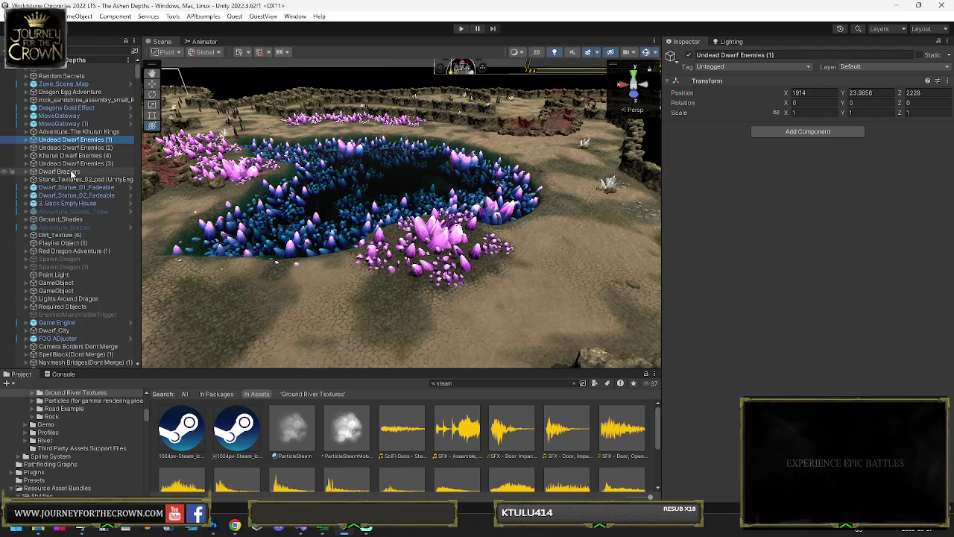
- Deactivate the Undead and Khurun Dwarf Enemies groups and frame them in the scene view
left_click(73, 164, "shift")
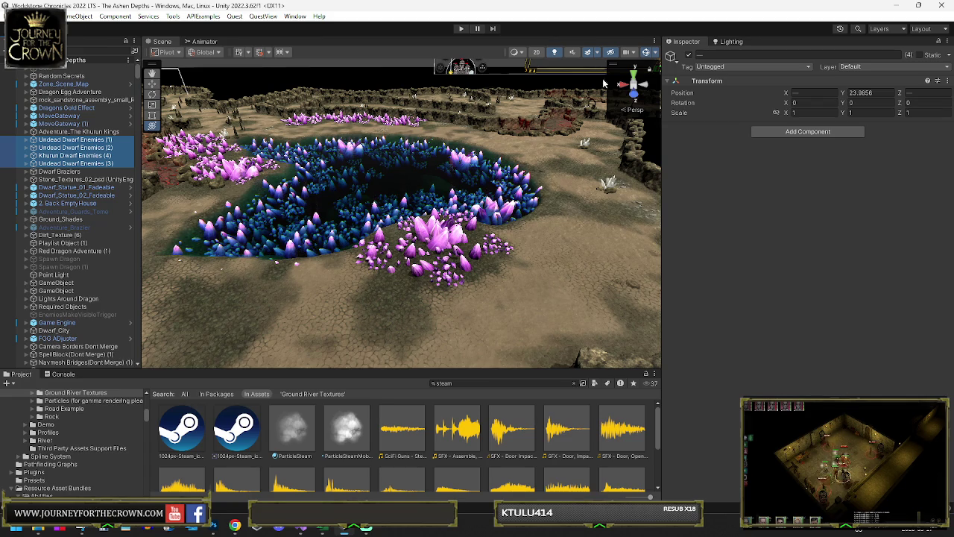
left_click(86, 172)
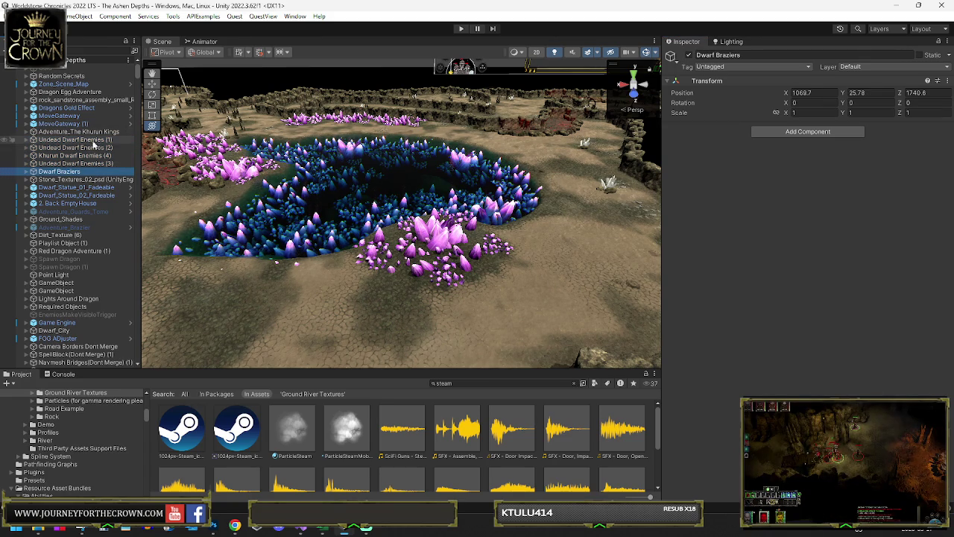
left_click(93, 141, "shift")
left_click(688, 56)
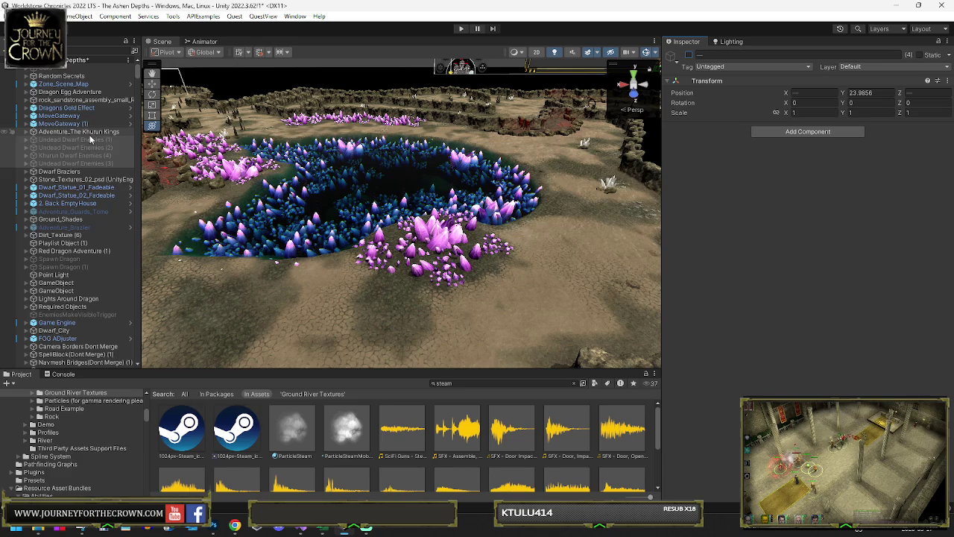
key("f")
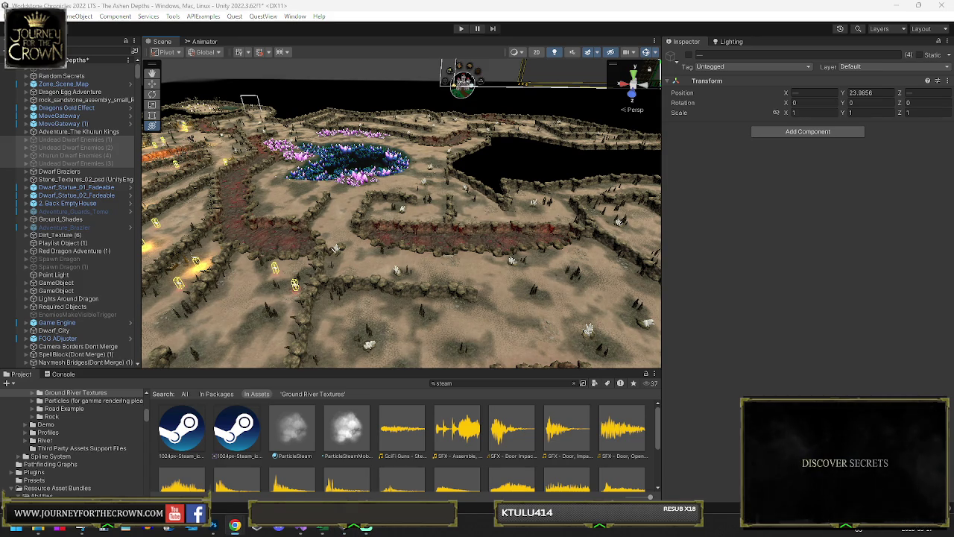
key("alt+Tab")
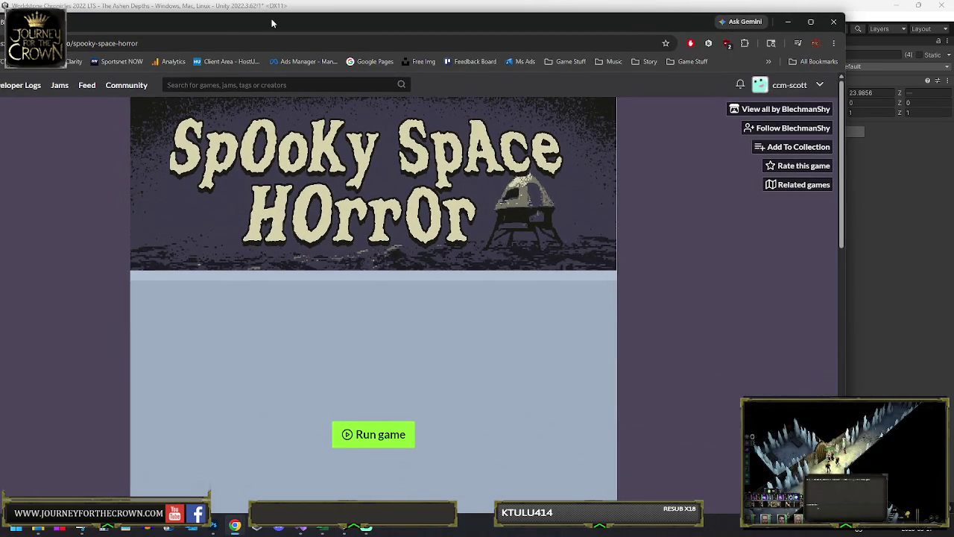
- Bring back the Spooky Space Horror page, maximize the browser, and launch the game
key("alt+Tab")
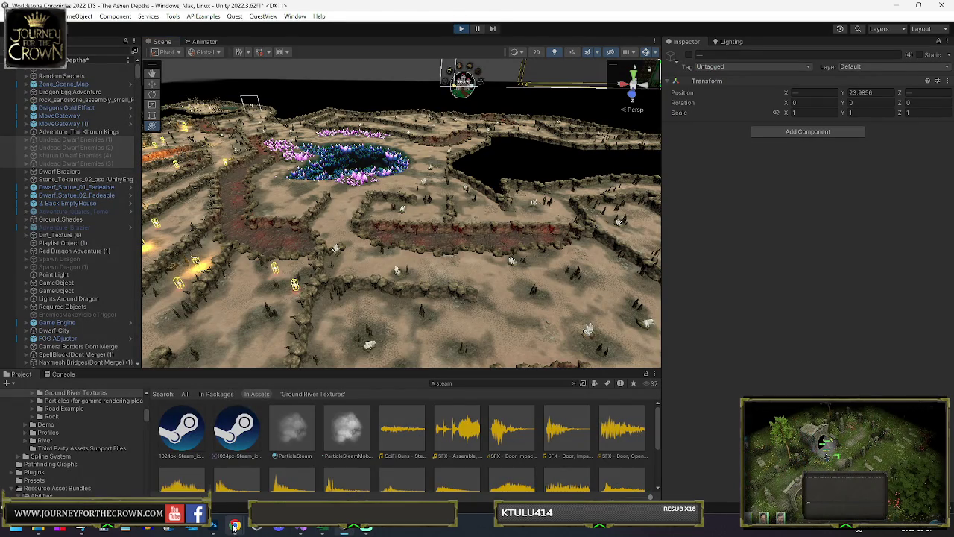
mouse_move(234, 527)
left_click(372, 458)
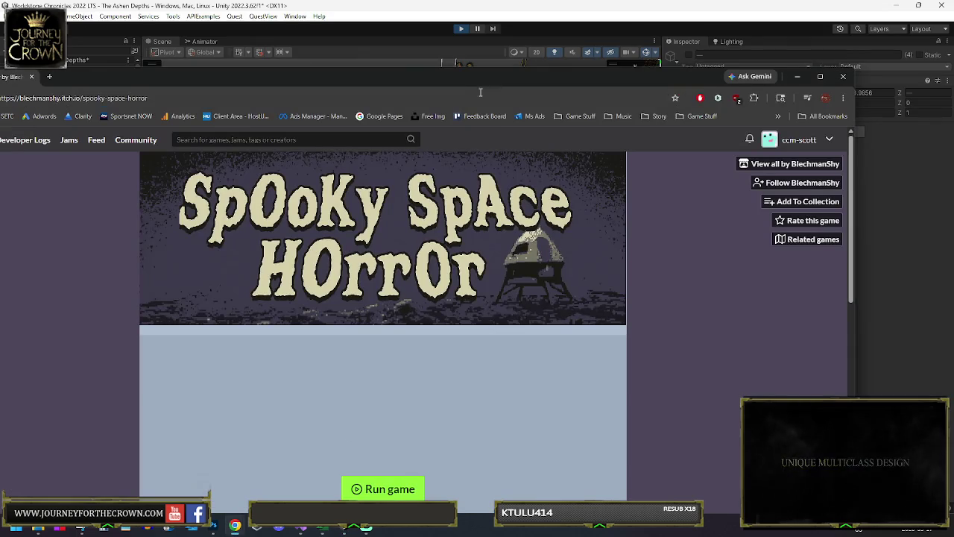
left_click(819, 76)
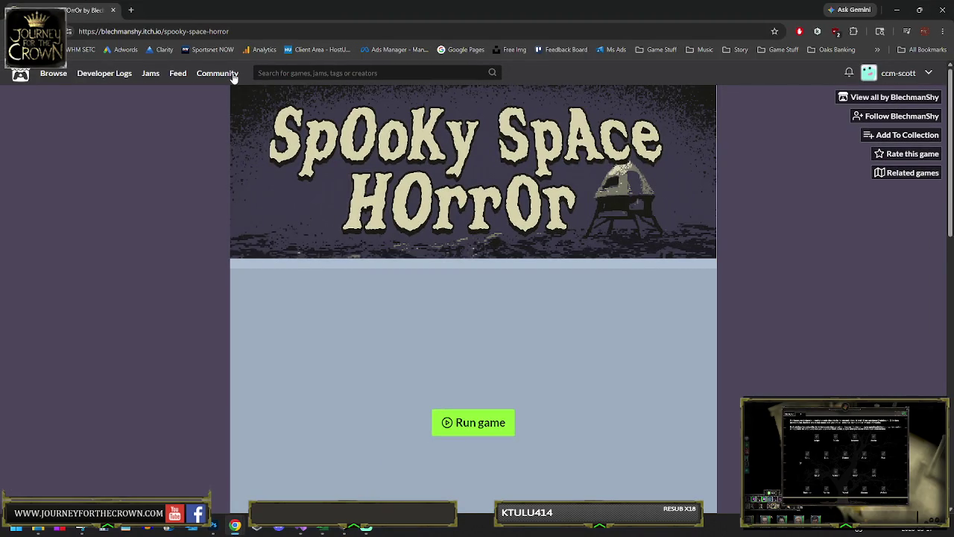
left_click(452, 431)
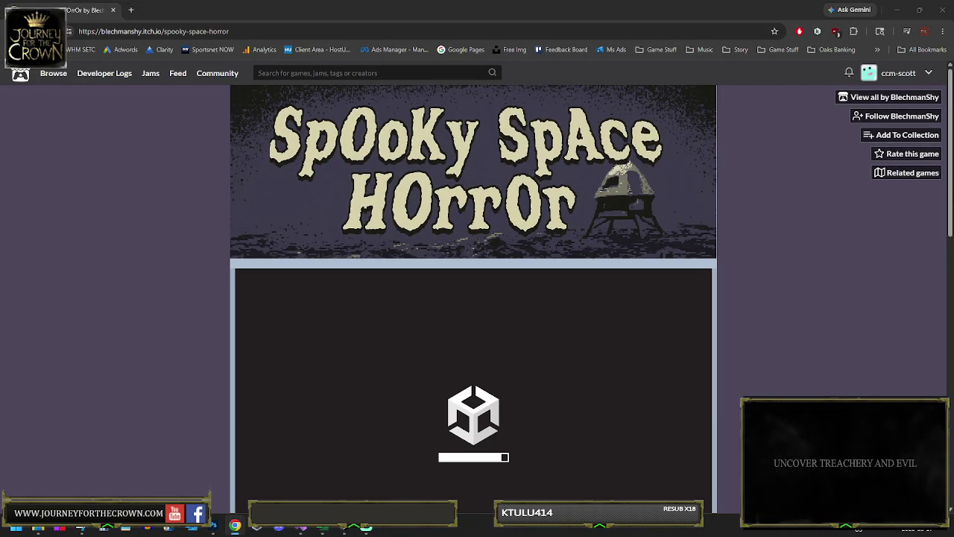
- Switch the game to full screen and start a Survival Mode game
scroll(765, 223, "down", 1)
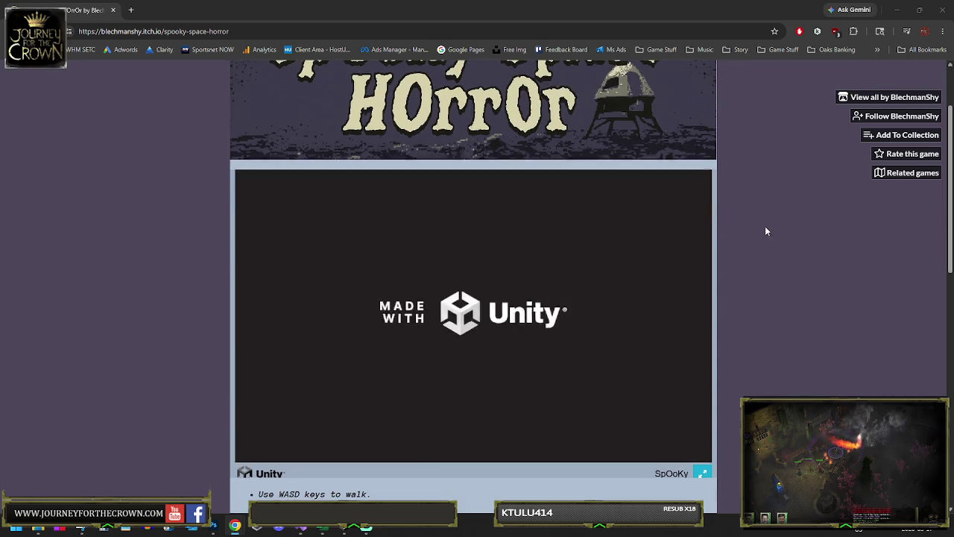
left_click(701, 474)
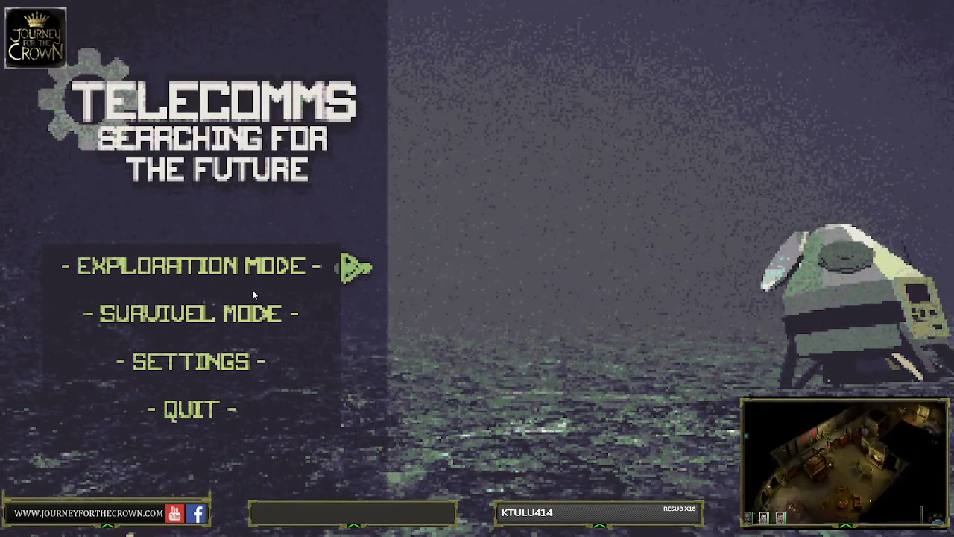
left_click(219, 308)
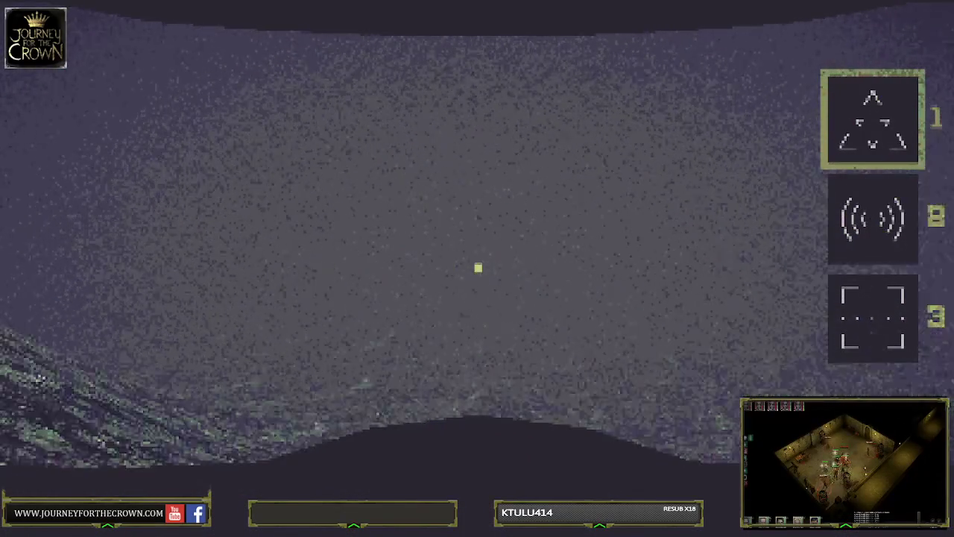